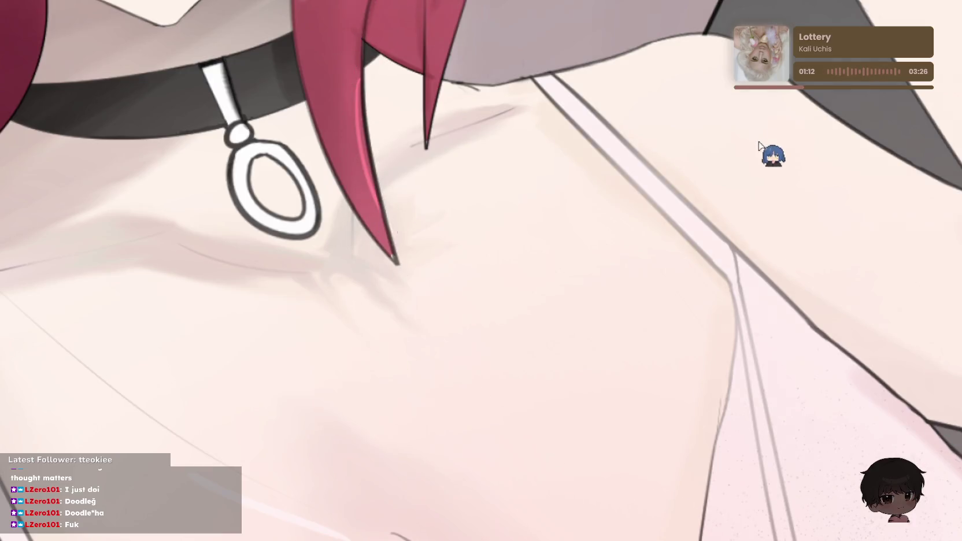
# - Paint a light pink blush on the upper chest beside the strap with a resized soft airbrush
pyautogui.press('[')
pyautogui.press('[')
pyautogui.press('[')
pyautogui.press('[')
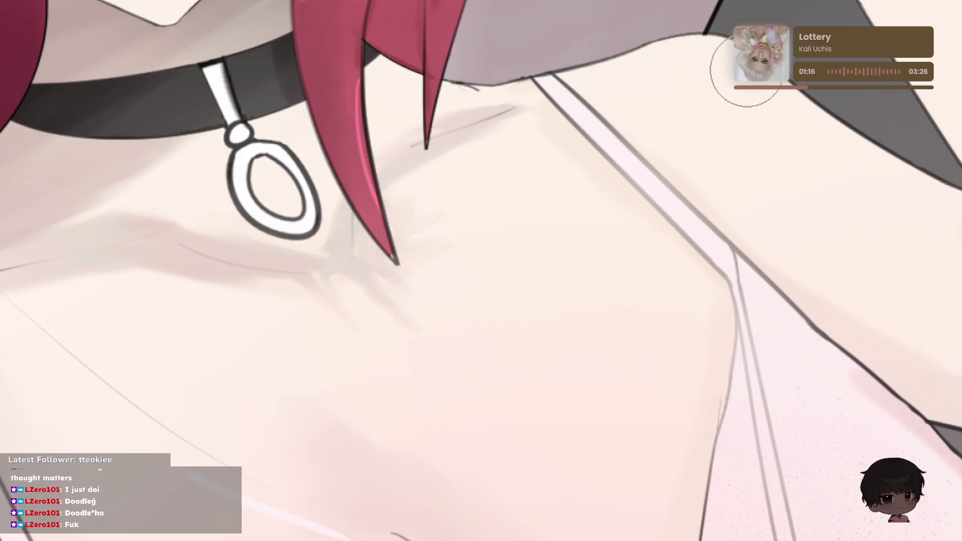
pyautogui.press(']')
pyautogui.press(']')
pyautogui.press(']')
pyautogui.moveTo(729, 111); pyautogui.dragTo(708, 104)
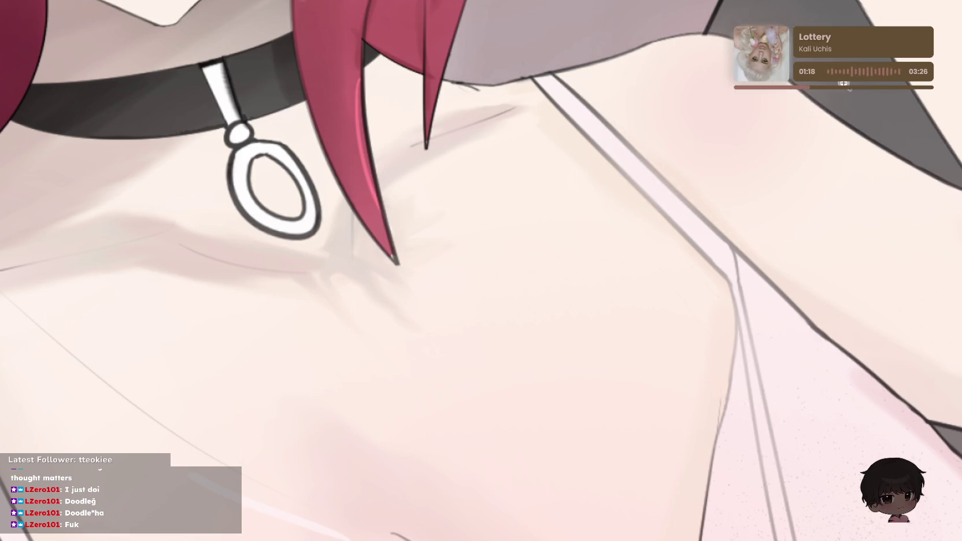
pyautogui.hotkey('ctrl', '0')
pyautogui.hotkey('ctrl', '+')
pyautogui.hotkey('ctrl', '0')
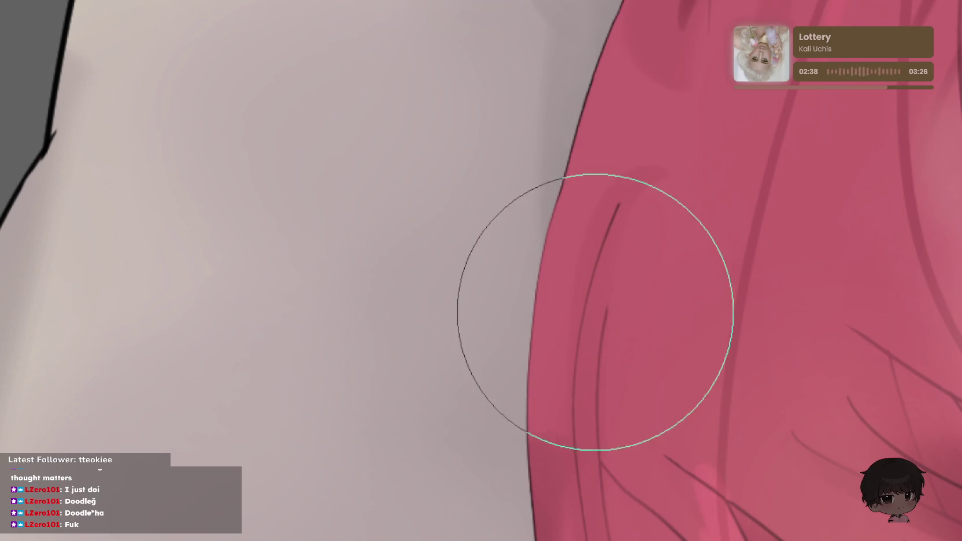
pyautogui.scroll(-2, 592, 311)
pyautogui.scroll(2, 592, 310)
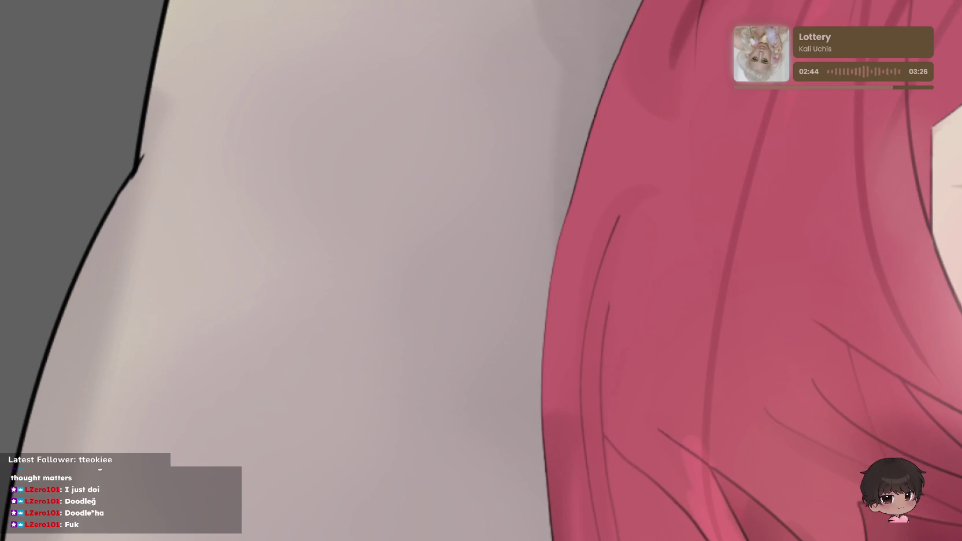
# - Zoom in on the tongue with a smaller brush, trying a white highlight stroke and undoing it
pyautogui.moveTo(729, 419); pyautogui.dragTo(125, 99)
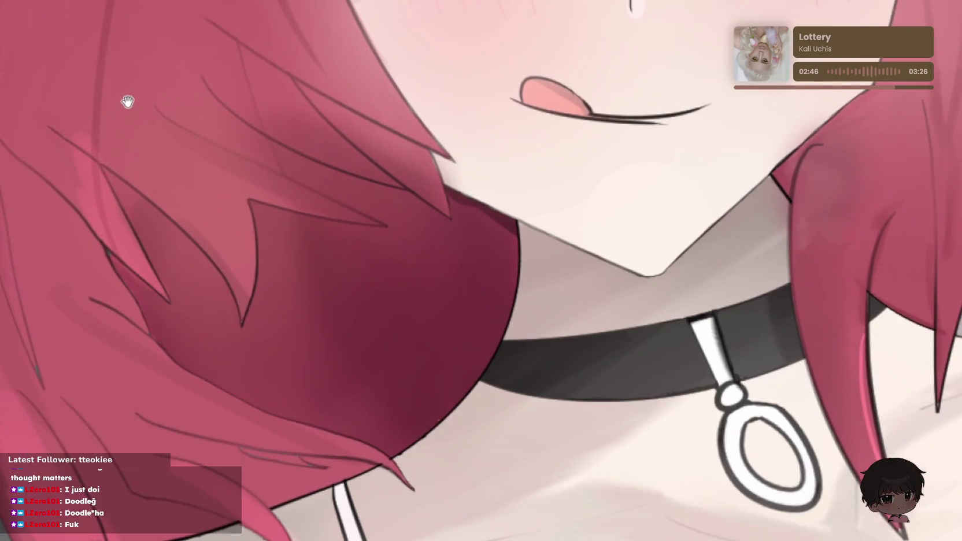
pyautogui.scroll(1, 613, 70)
pyautogui.scroll(1, 613, 69)
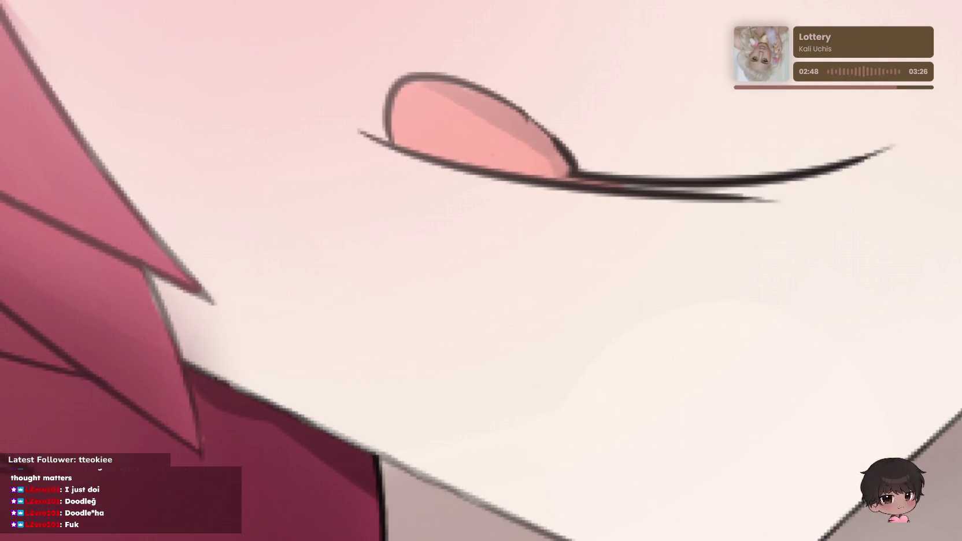
pyautogui.moveTo(730, 132); pyautogui.dragTo(730, 133)
pyautogui.scroll(3, 541, 87)
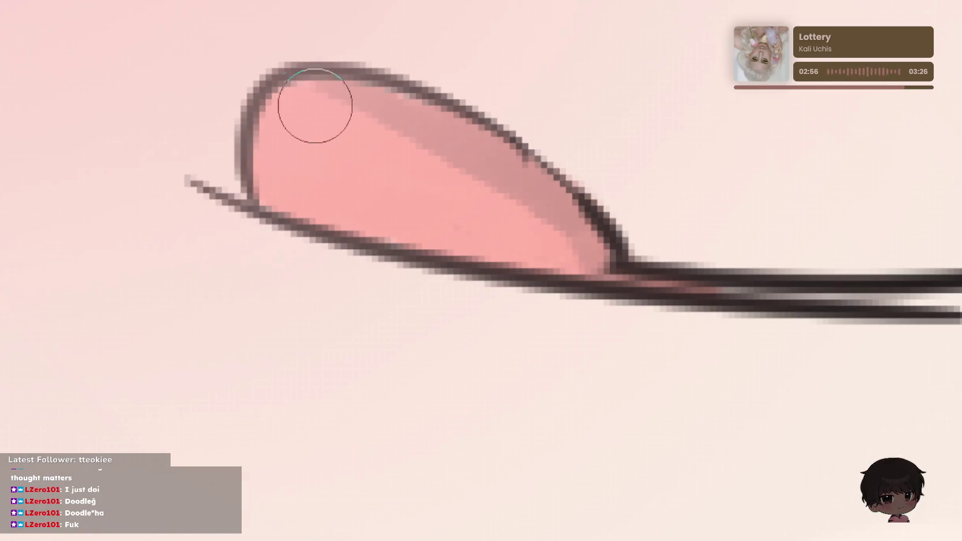
pyautogui.press('[')
pyautogui.press('[')
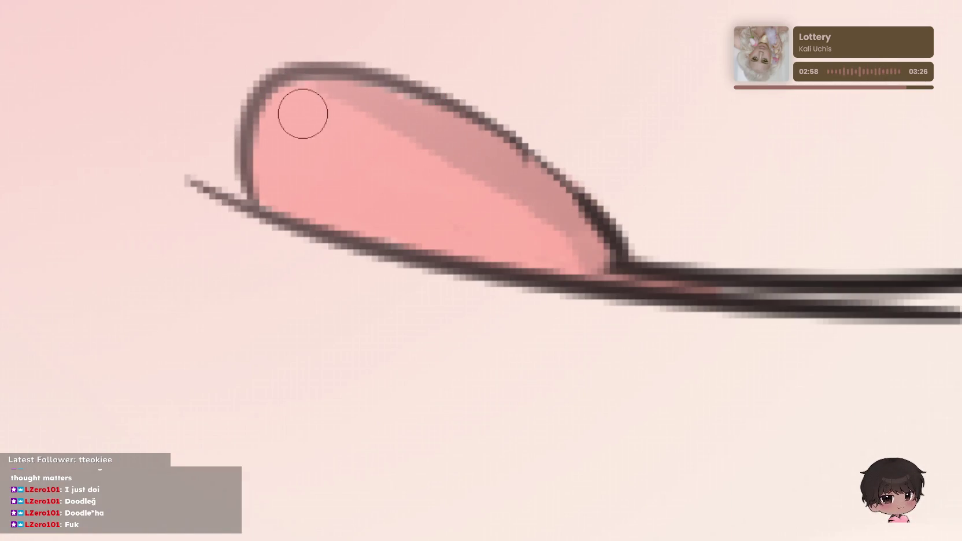
pyautogui.press('[')
pyautogui.moveTo(306, 110); pyautogui.dragTo(364, 115)
pyautogui.hotkey('ctrl', 'z')
pyautogui.scroll(-5, 515, 139)
pyautogui.scroll(4, 609, 94)
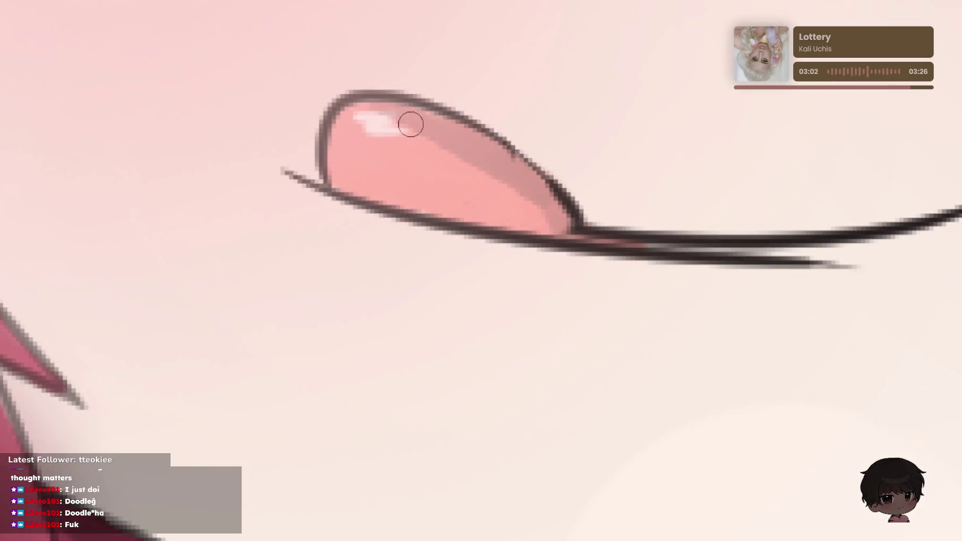
pyautogui.hotkey('ctrl', 'z')
# - Try a longer white highlight running down the tongue, then undo it
pyautogui.scroll(1, 415, 114)
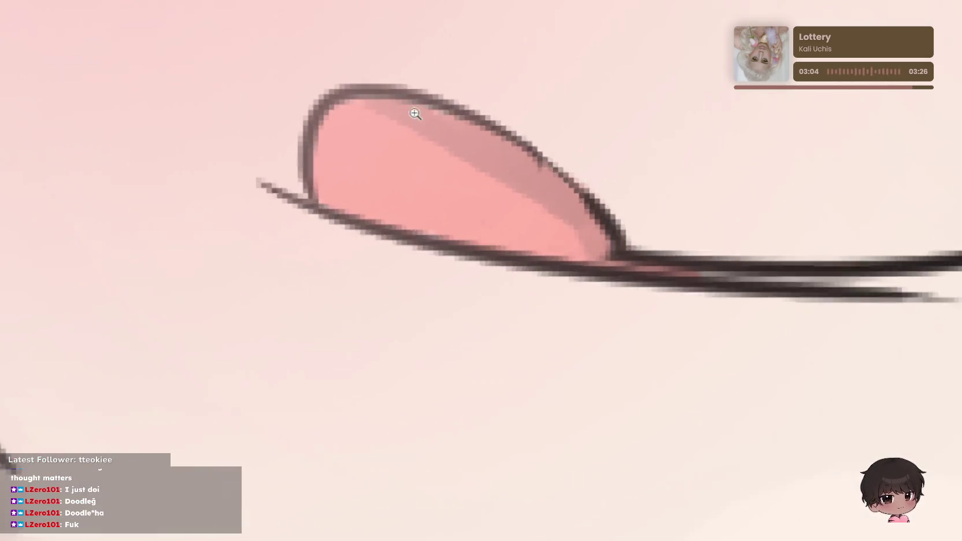
pyautogui.scroll(2, 415, 114)
pyautogui.moveTo(324, 119); pyautogui.dragTo(422, 176)
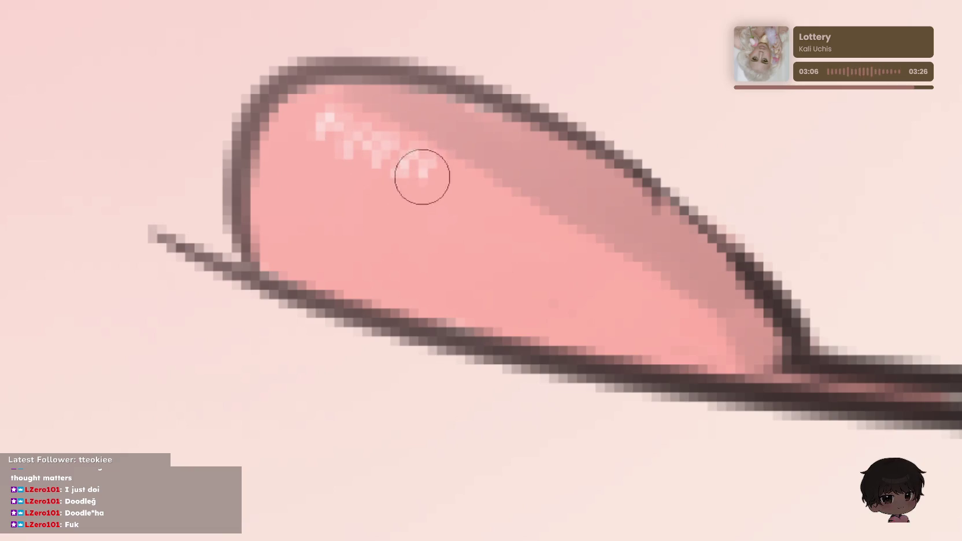
pyautogui.moveTo(422, 176); pyautogui.dragTo(638, 286)
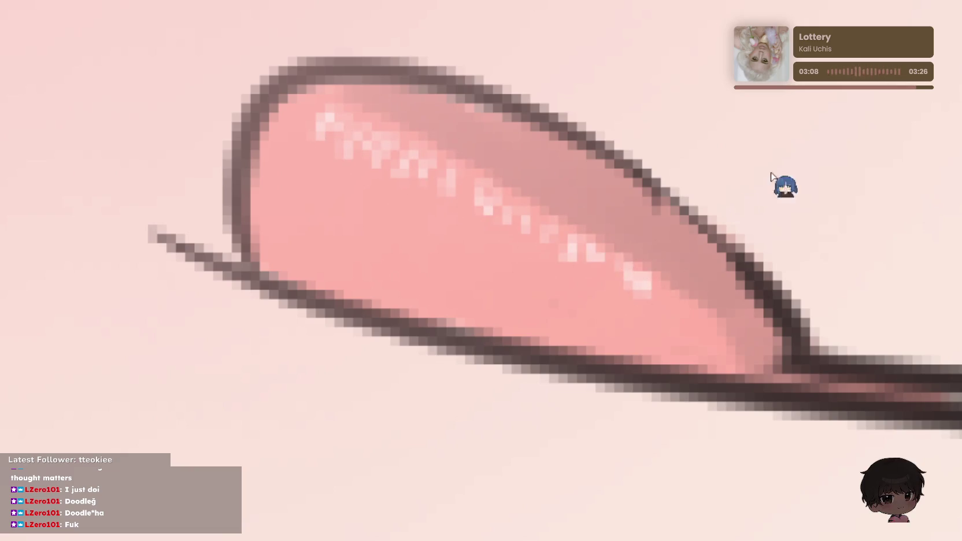
pyautogui.scroll(-3, 771, 175)
pyautogui.hotkey('ctrl', 'z')
pyautogui.hotkey('ctrl', 'z')
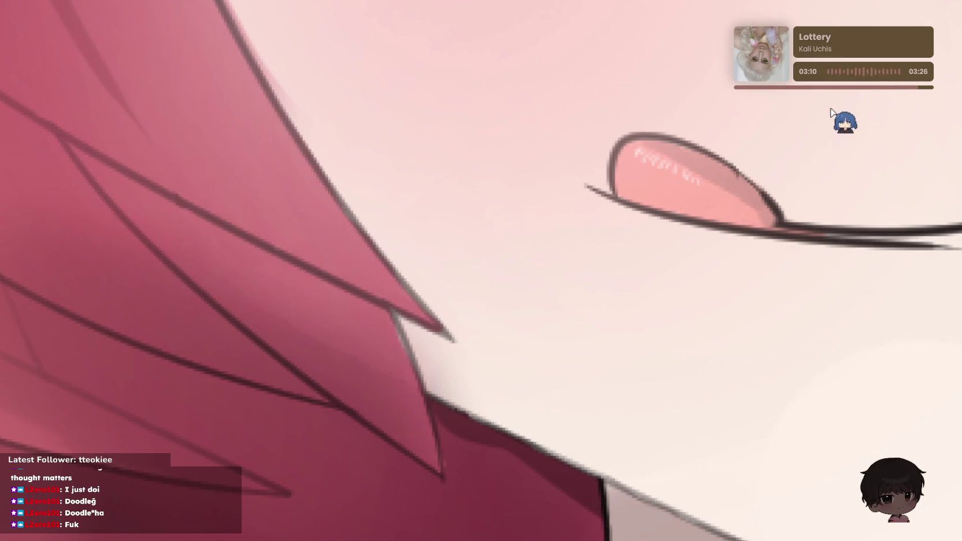
pyautogui.hotkey('ctrl', 'z')
pyautogui.hotkey('ctrl', 'z')
pyautogui.hotkey('ctrl', 'z')
pyautogui.hotkey('ctrl', 'z')
# - Brush a small soft white shine near the tongue tip
pyautogui.scroll(1, 645, 132)
pyautogui.scroll(-3, 772, 101)
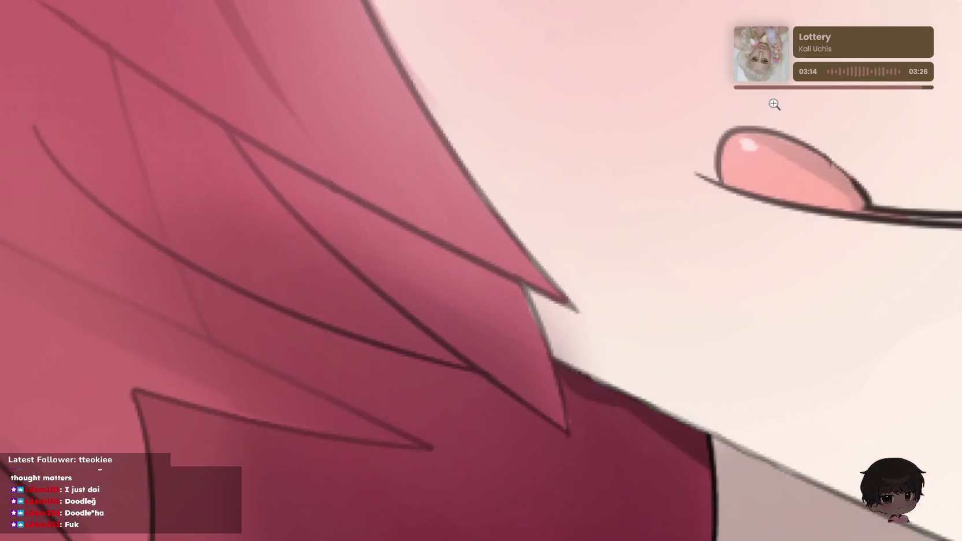
pyautogui.scroll(-3, 814, 83)
pyautogui.scroll(3, 869, 99)
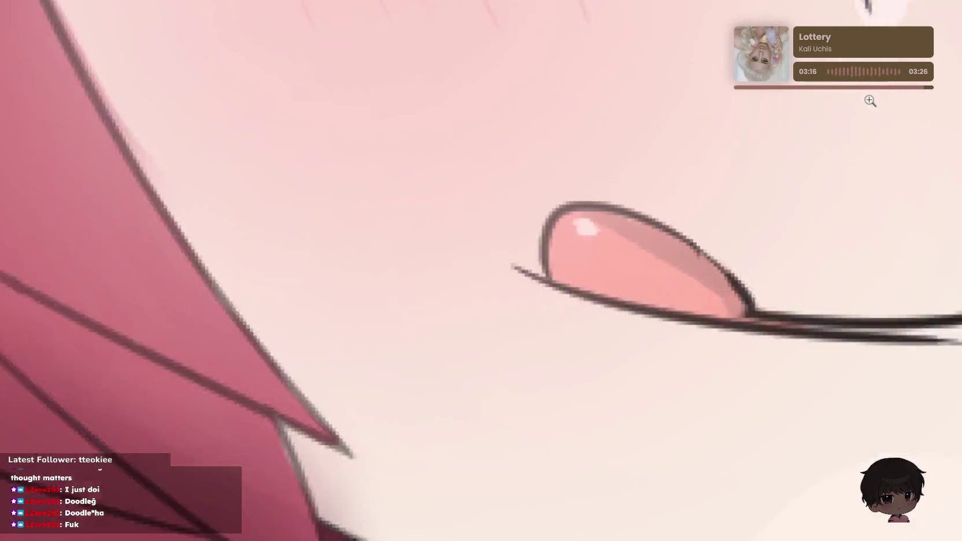
pyautogui.scroll(2, 431, 232)
pyautogui.scroll(2, 382, 423)
pyautogui.moveTo(491, 366); pyautogui.dragTo(537, 79)
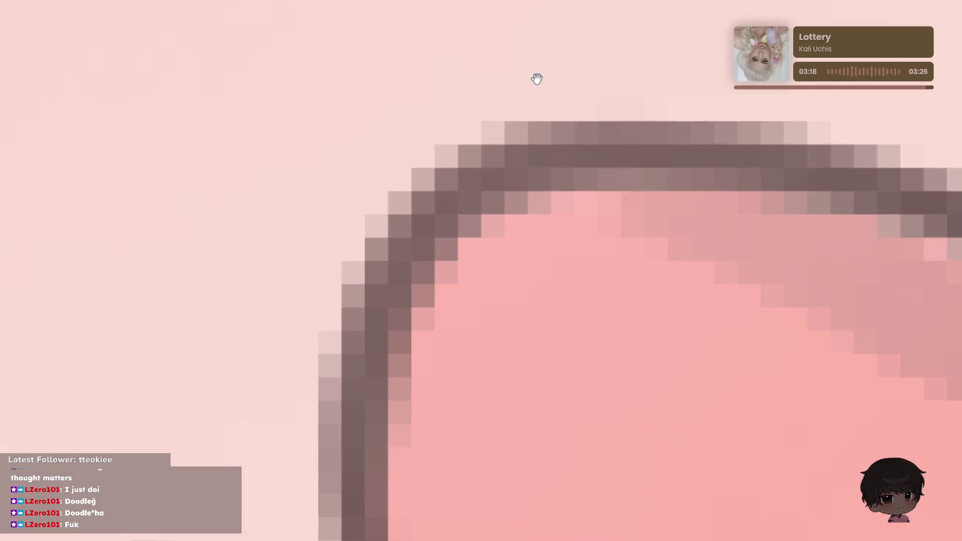
pyautogui.moveTo(510, 288); pyautogui.dragTo(479, 375)
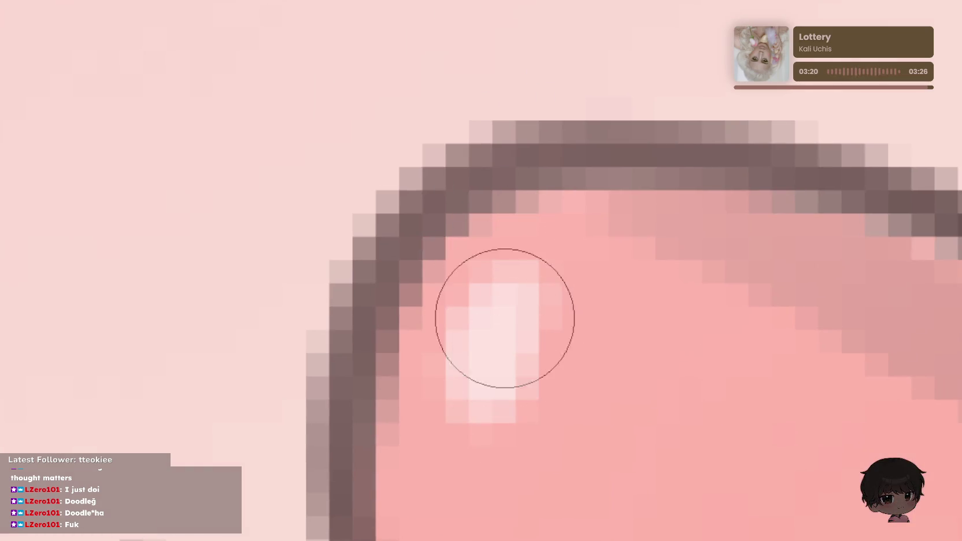
pyautogui.scroll(-2, 721, 184)
pyautogui.scroll(-2, 751, 144)
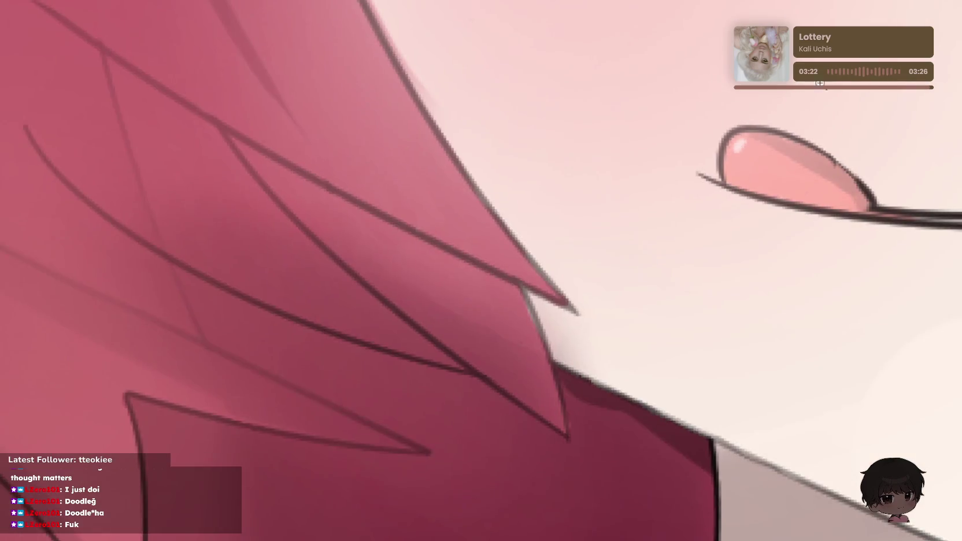
pyautogui.scroll(-1, 832, 62)
pyautogui.scroll(2, 837, 66)
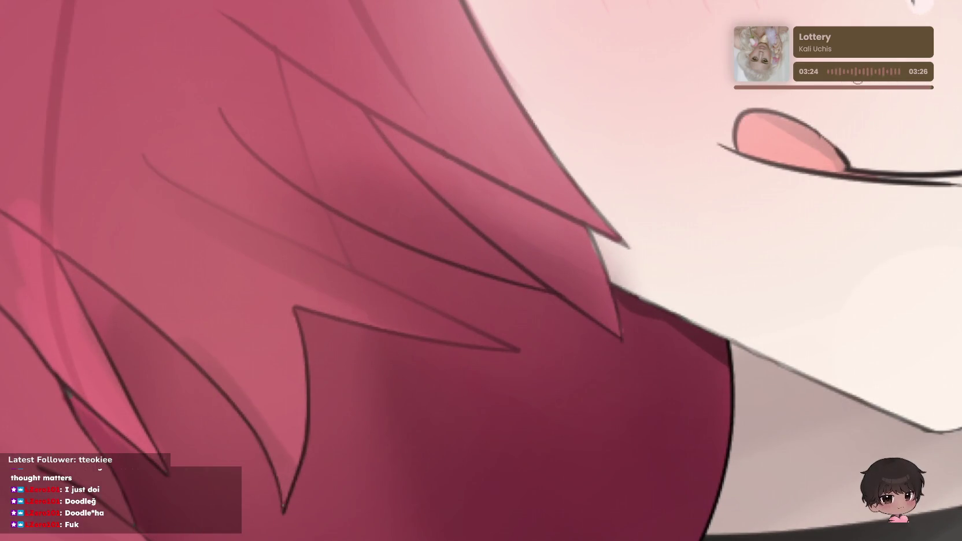
pyautogui.scroll(-2, 864, 92)
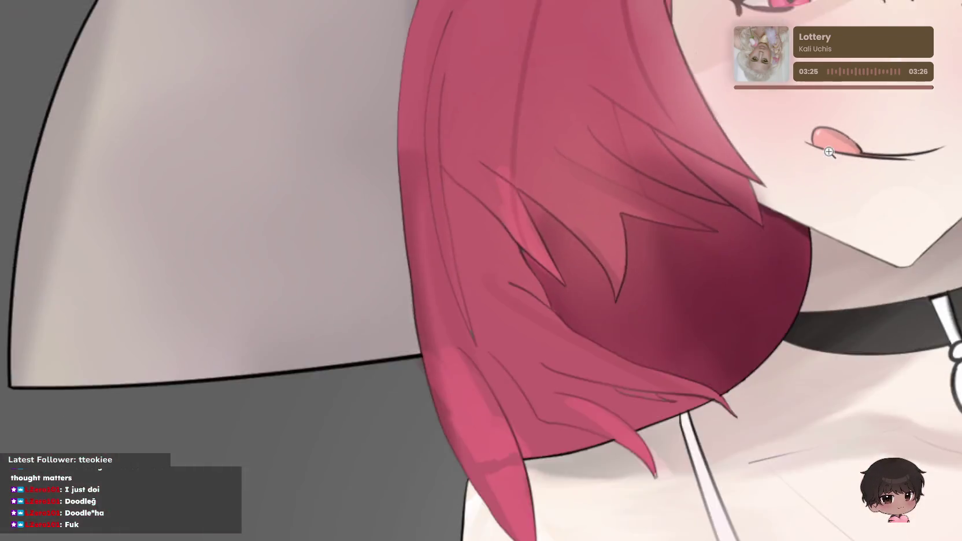
pyautogui.scroll(3, 789, 154)
pyautogui.scroll(1, 890, 247)
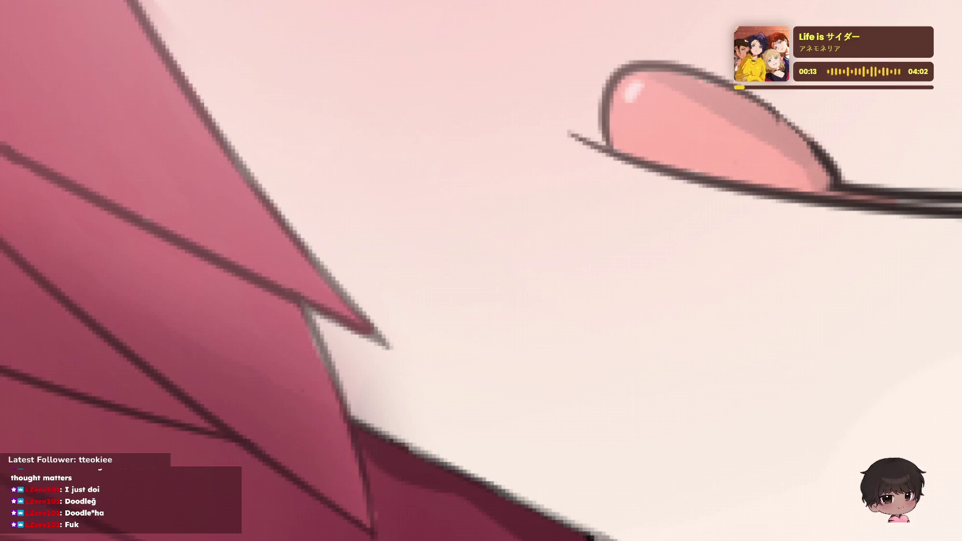
pyautogui.moveTo(649, 198); pyautogui.dragTo(432, 206)
pyautogui.scroll(-3, 627, 191)
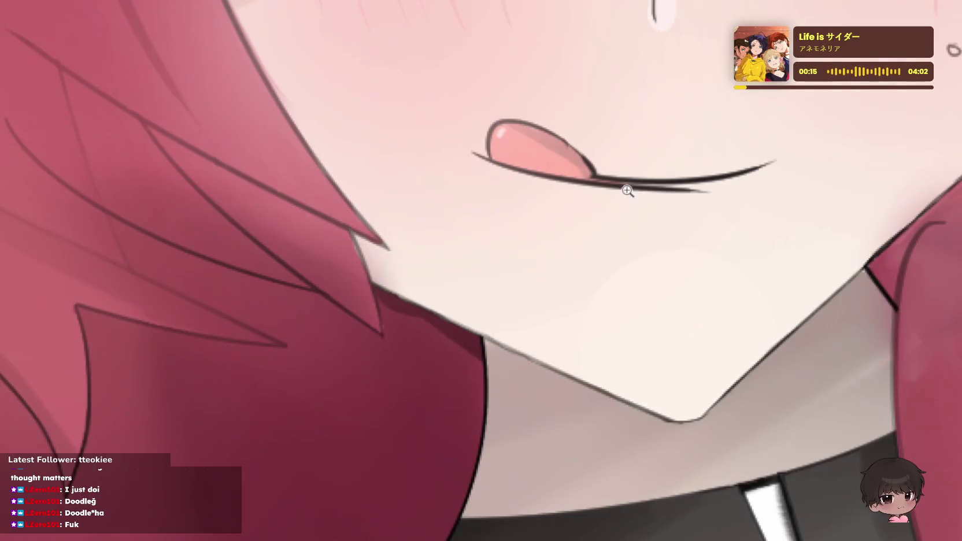
pyautogui.click(688, 179)
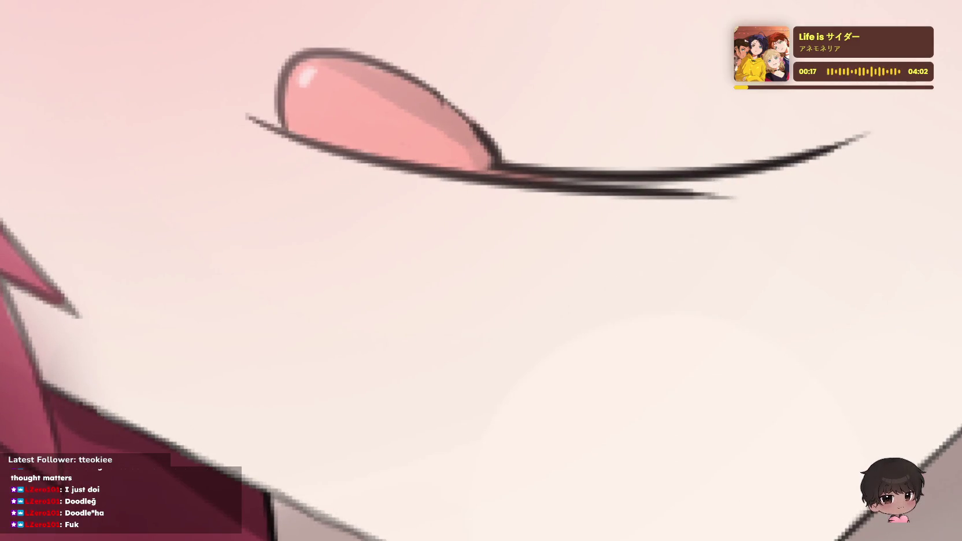
pyautogui.hotkey('ctrl', 'z')
pyautogui.hotkey('ctrl', 'y')
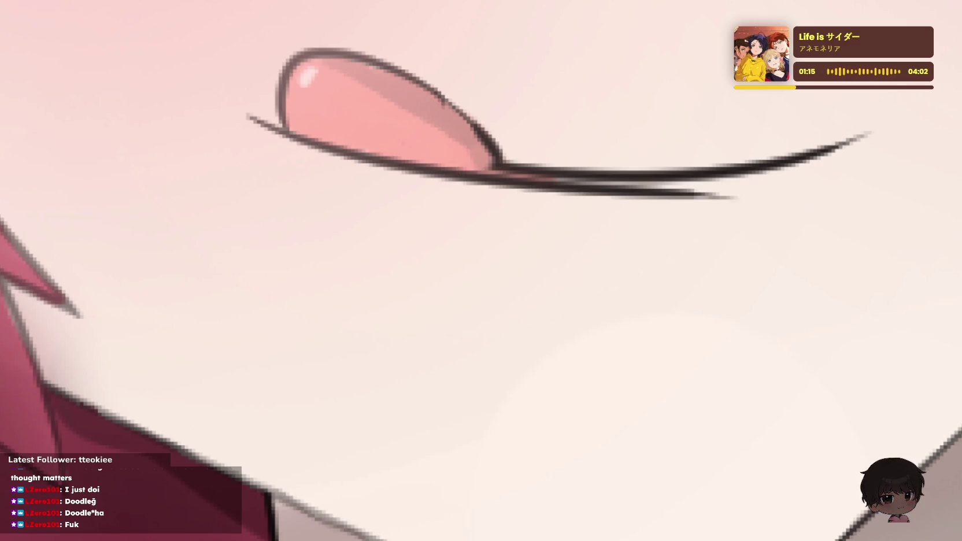
# - Thicken and darken the tongue's upper outline with one stroke
pyautogui.scroll(2, 596, 183)
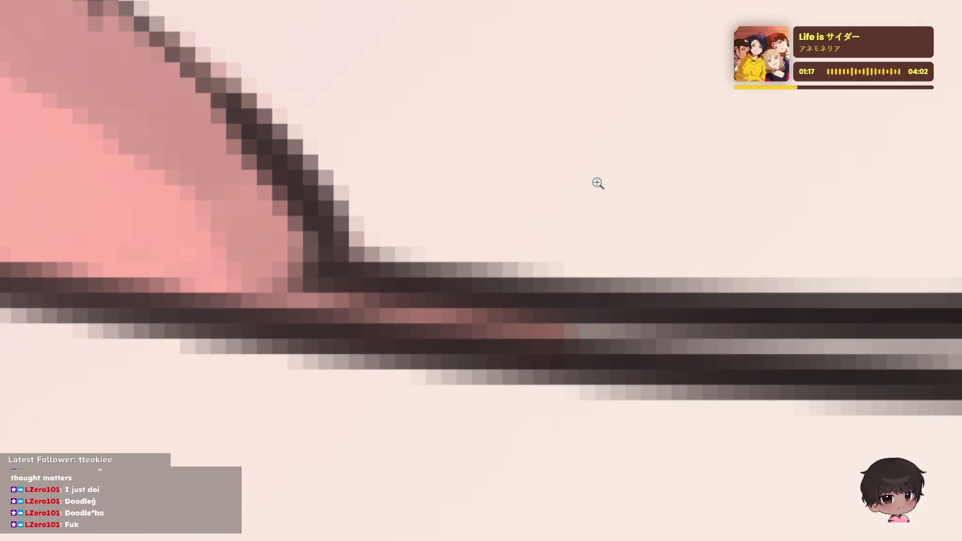
pyautogui.scroll(1, 627, 227)
pyautogui.moveTo(627, 227); pyautogui.dragTo(630, 235)
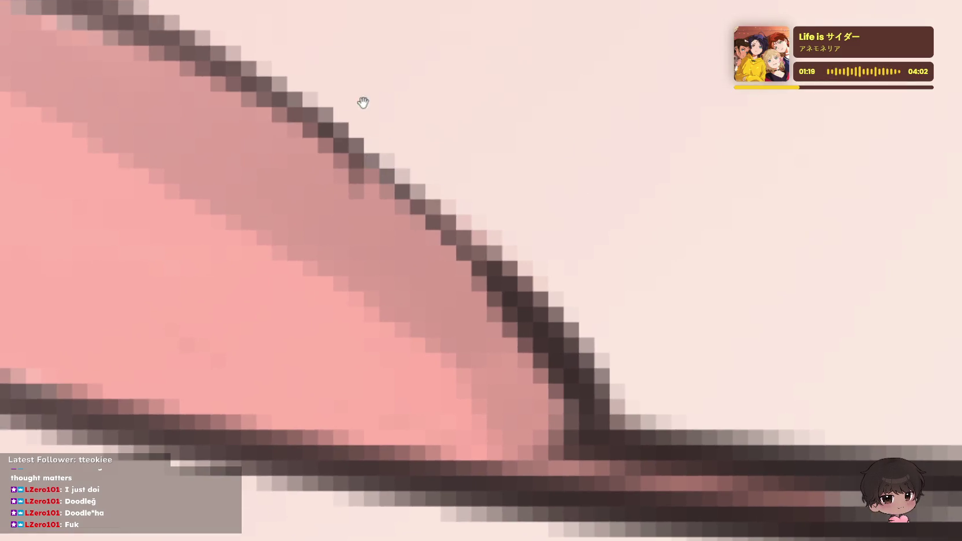
pyautogui.moveTo(278, 64); pyautogui.dragTo(485, 280)
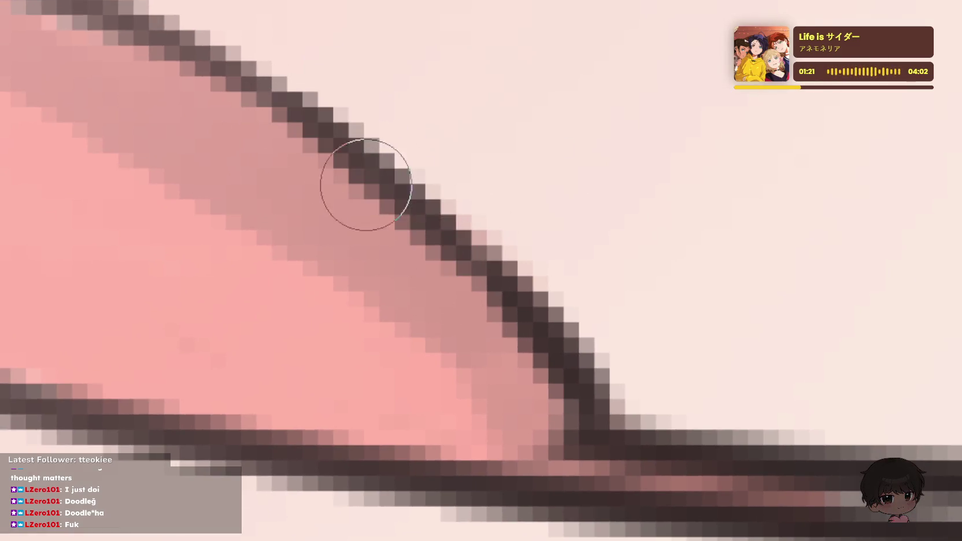
pyautogui.scroll(-3, 756, 94)
pyautogui.scroll(4, 584, 122)
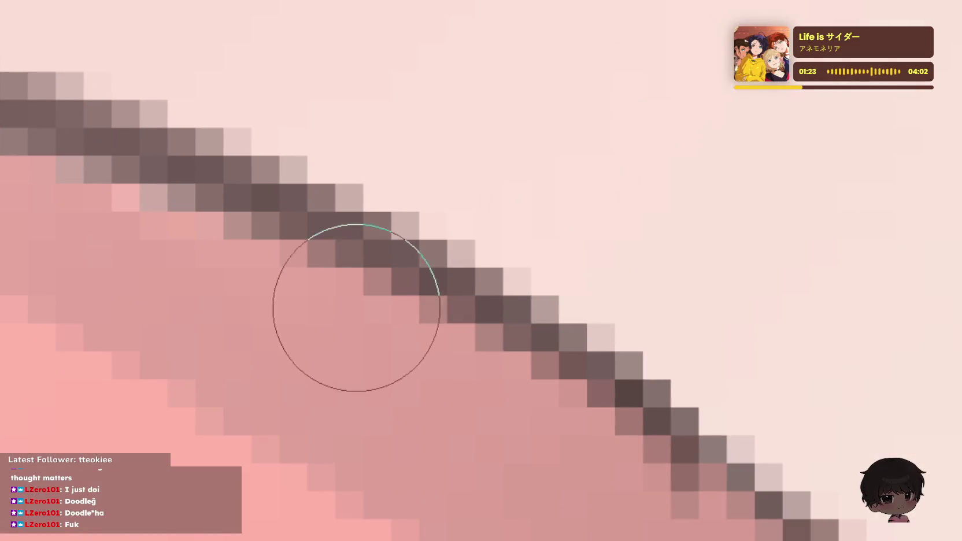
pyautogui.scroll(-3, 635, 288)
pyautogui.scroll(-2, 680, 226)
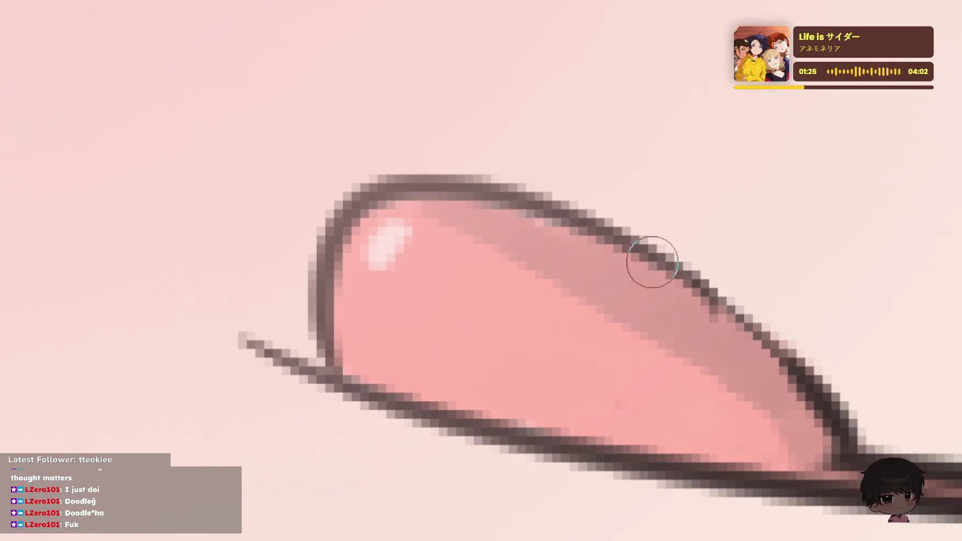
pyautogui.scroll(2, 650, 262)
pyautogui.scroll(-2, 550, 180)
pyautogui.scroll(4, 594, 180)
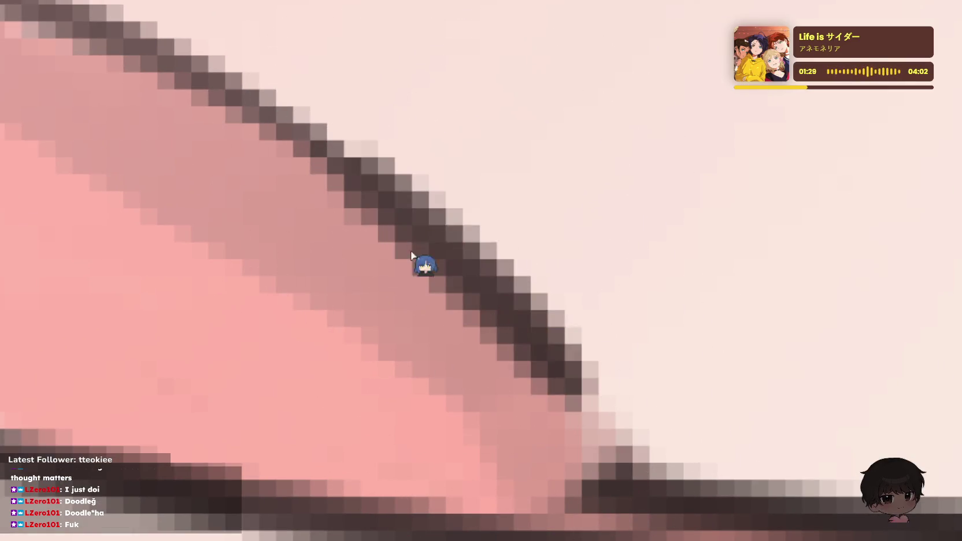
# - Paint a short darker shading stroke along the tongue's upper-right edge, removing a stray dash
pyautogui.moveTo(348, 161); pyautogui.dragTo(607, 416)
pyautogui.scroll(-2, 741, 174)
pyautogui.scroll(-2, 800, 136)
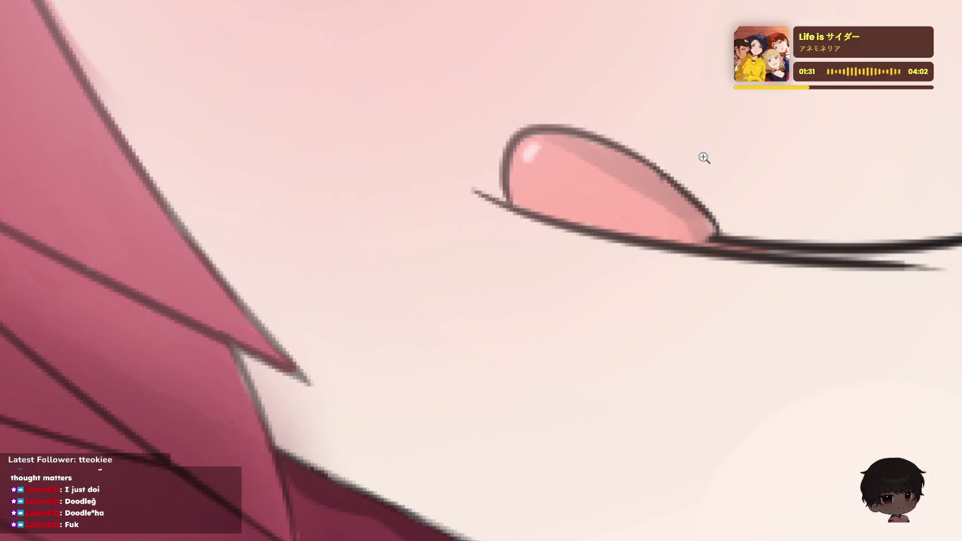
pyautogui.scroll(2, 751, 168)
pyautogui.scroll(1, 773, 172)
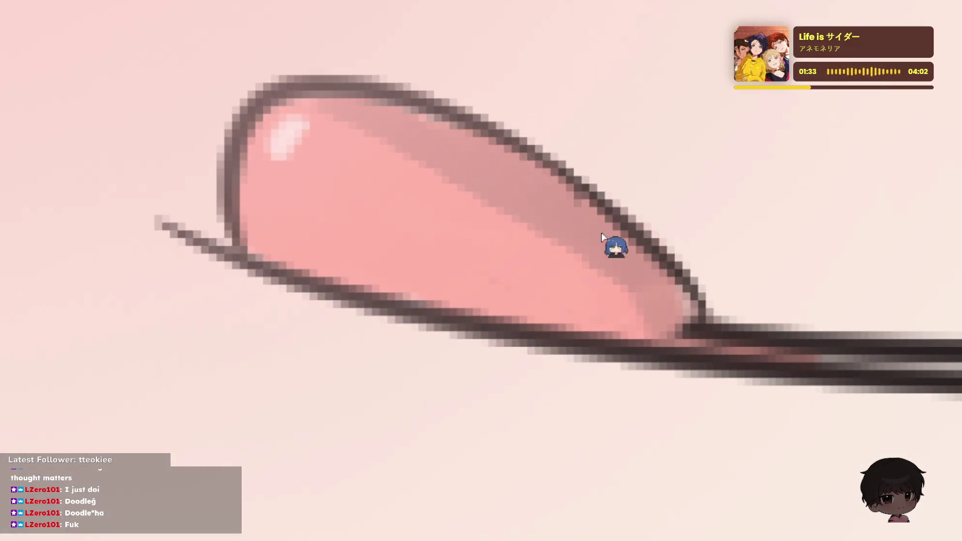
pyautogui.moveTo(541, 199); pyautogui.dragTo(621, 251)
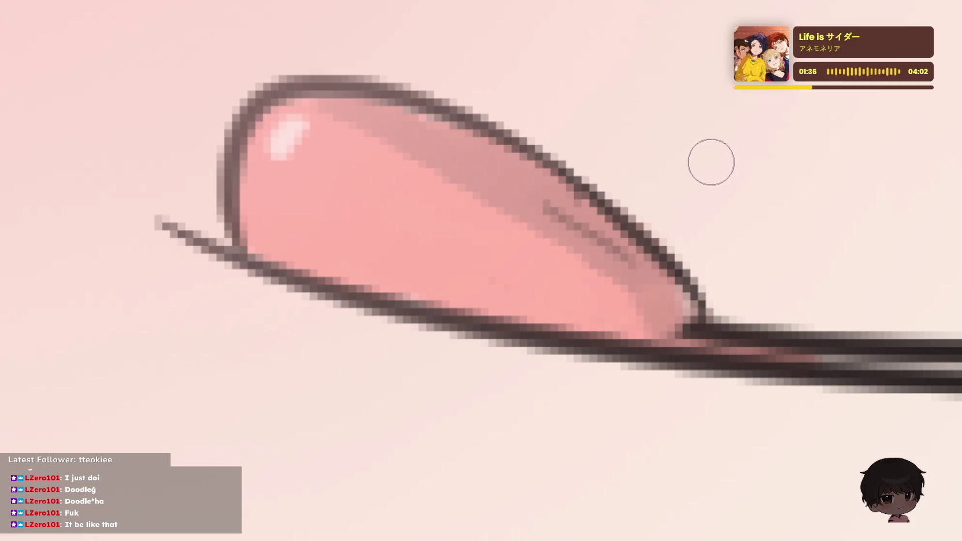
pyautogui.hotkey('ctrl', 'z')
pyautogui.moveTo(549, 222); pyautogui.dragTo(609, 265)
pyautogui.moveTo(734, 156); pyautogui.dragTo(783, 156)
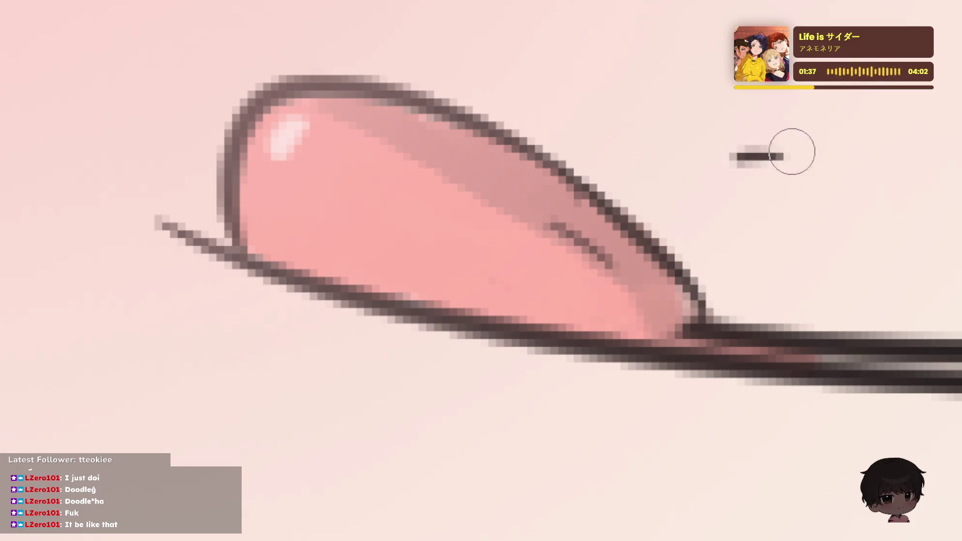
pyautogui.hotkey('ctrl', 'z')
# - Zoom closer and test a curved shading stroke inside the tongue, then undo it
pyautogui.scroll(-1, 846, 121)
pyautogui.scroll(-1, 855, 120)
pyautogui.scroll(-1, 867, 120)
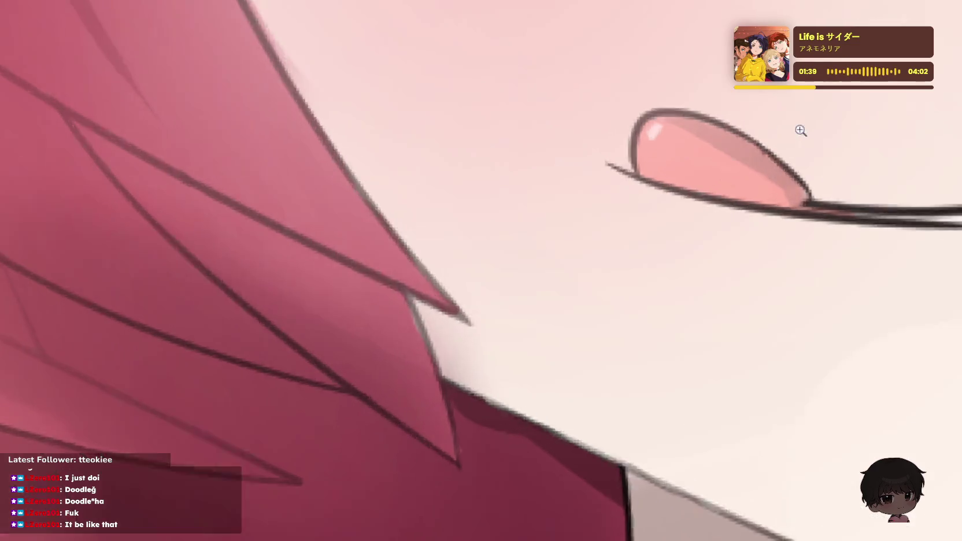
pyautogui.click(800, 131)
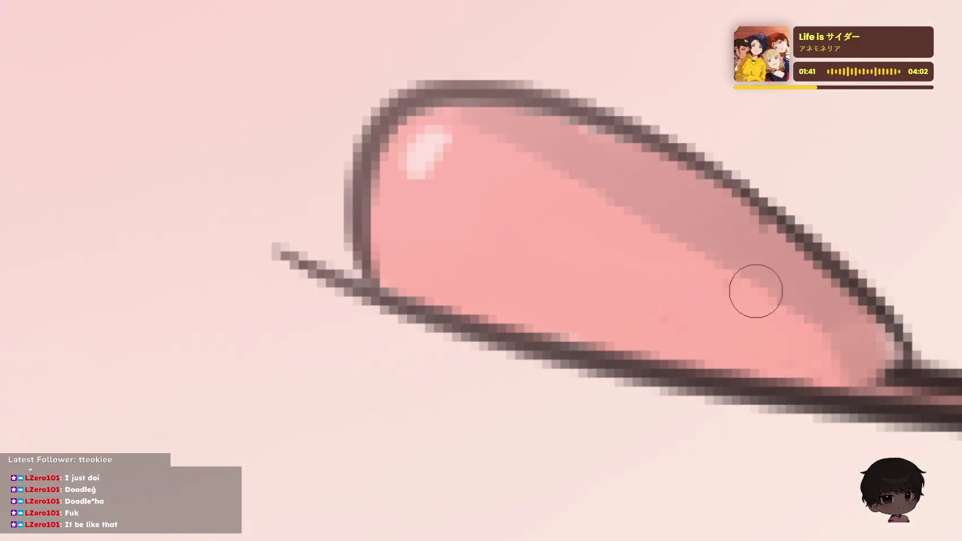
pyautogui.moveTo(564, 254); pyautogui.dragTo(570, 324)
pyautogui.hotkey('ctrl', 'z')
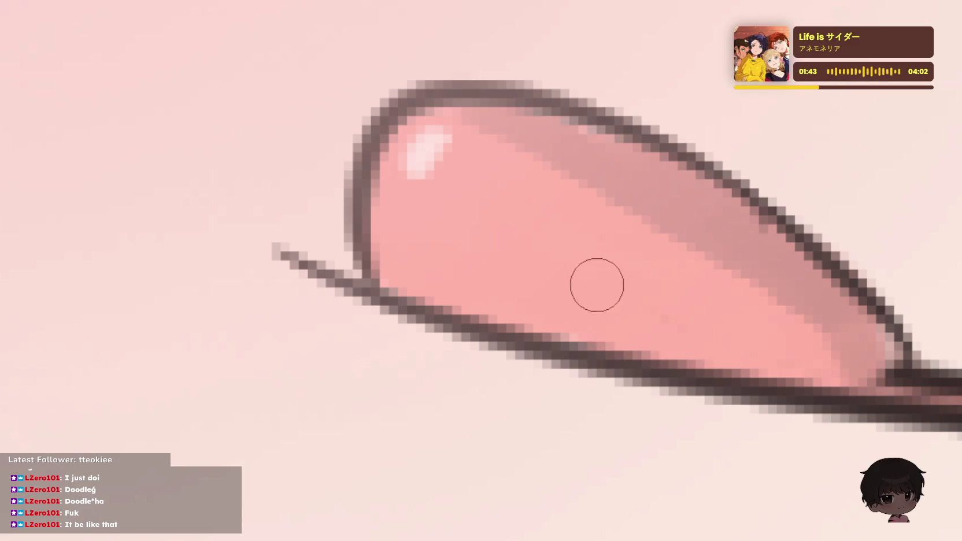
pyautogui.scroll(-1, 740, 199)
pyautogui.scroll(-3, 848, 133)
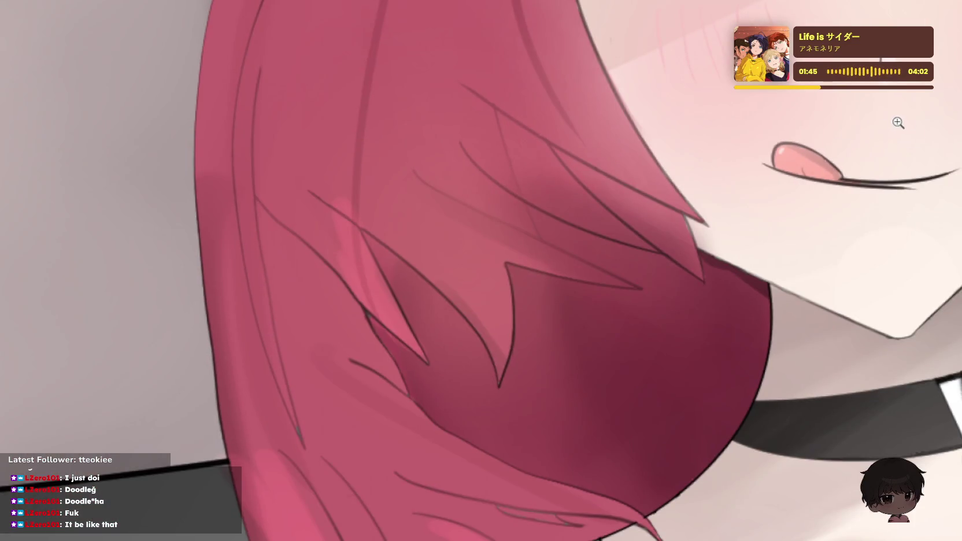
pyautogui.scroll(-2, 897, 119)
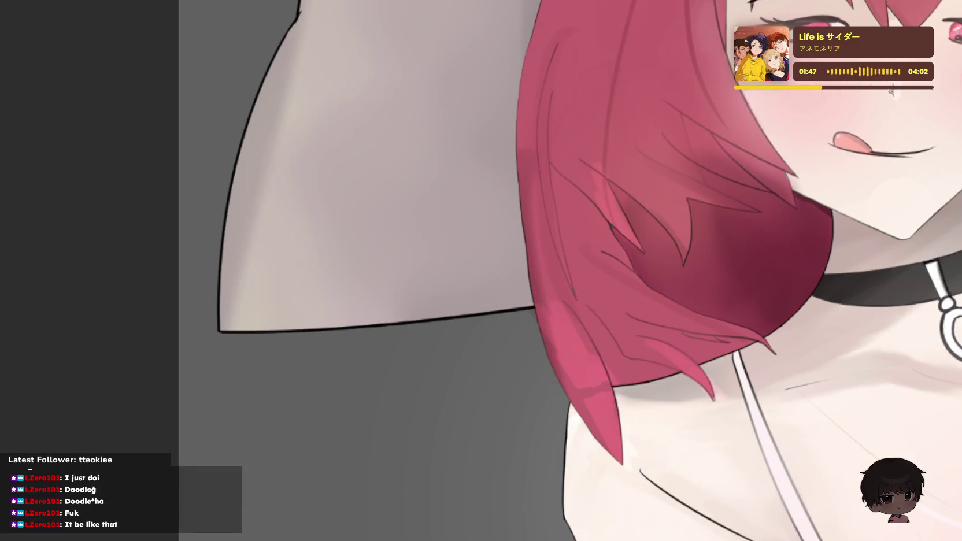
pyautogui.scroll(1, 901, 142)
pyautogui.scroll(2, 936, 139)
pyautogui.scroll(2, 951, 142)
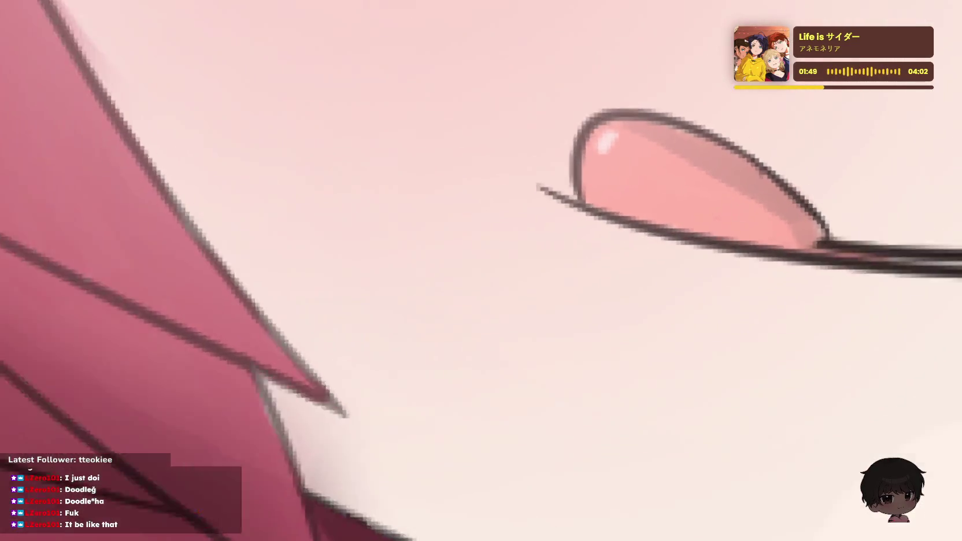
pyautogui.scroll(-4, 884, 139)
pyautogui.scroll(-3, 884, 139)
pyautogui.scroll(-1, 913, 92)
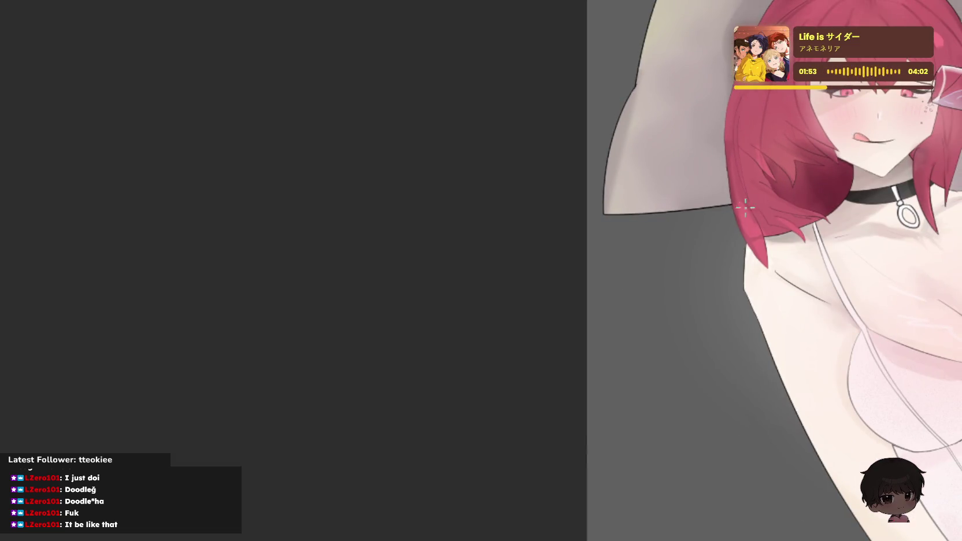
pyautogui.moveTo(745, 207); pyautogui.dragTo(665, 227)
pyautogui.scroll(-2, 665, 227)
pyautogui.scroll(-1, 664, 227)
pyautogui.scroll(2, 665, 227)
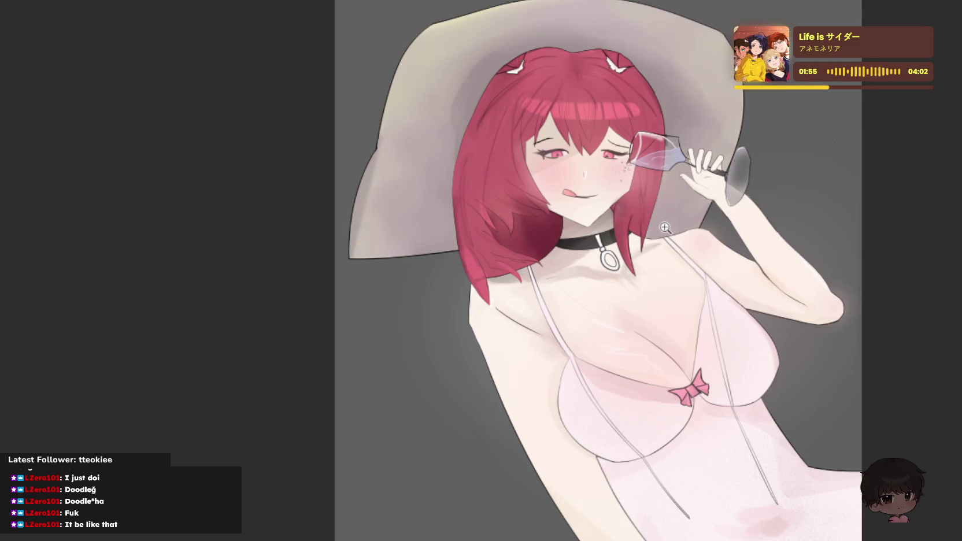
pyautogui.scroll(2, 645, 211)
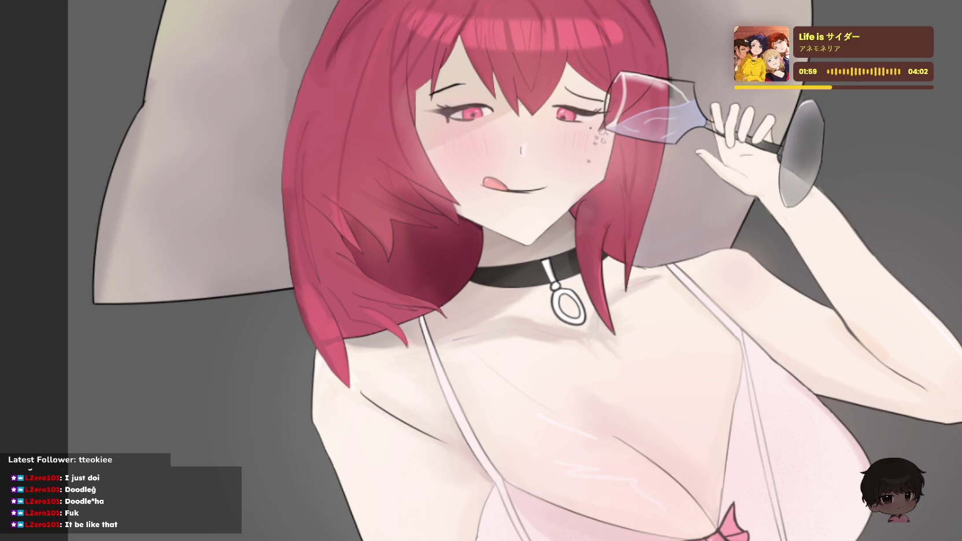
pyautogui.scroll(3, 387, 96)
pyautogui.scroll(3, 440, 150)
pyautogui.scroll(2, 490, 159)
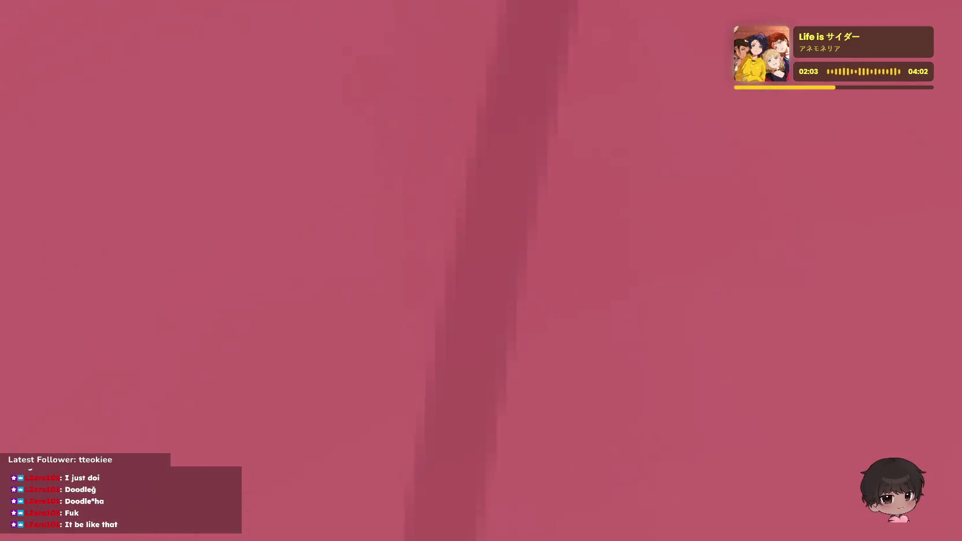
pyautogui.moveTo(335, 180); pyautogui.dragTo(694, 191)
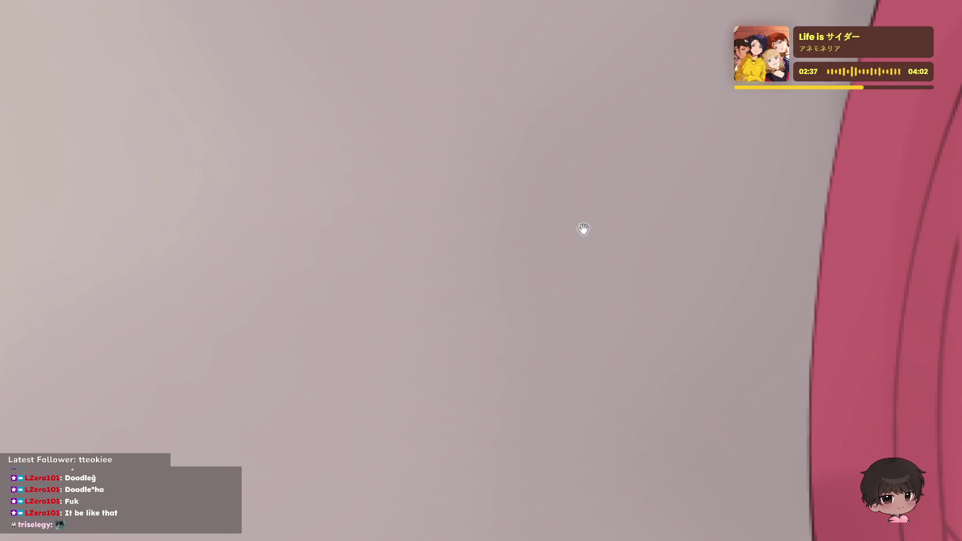
pyautogui.scroll(-1, 373, 264)
pyautogui.scroll(-1, 490, 192)
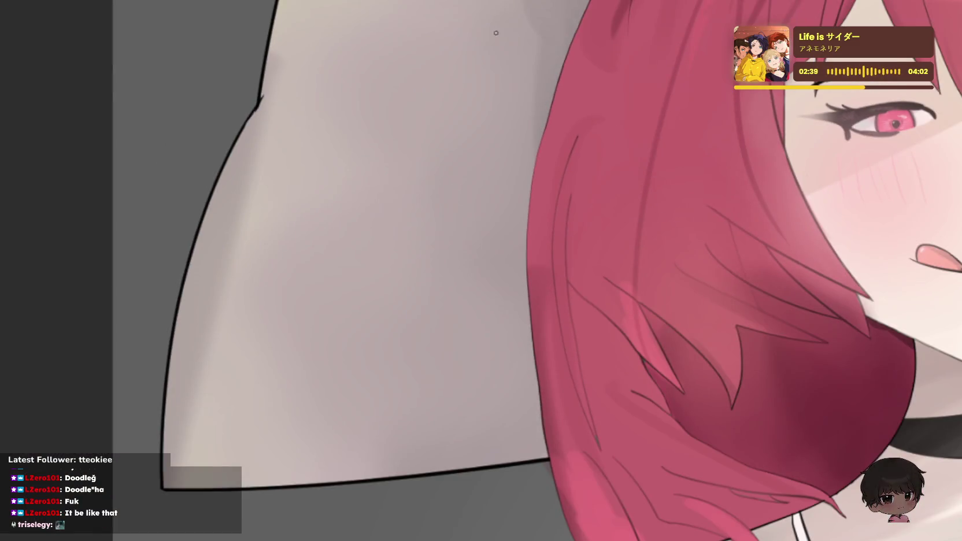
pyautogui.hscroll(5, 490, 193)
pyautogui.scroll(2, 675, 144)
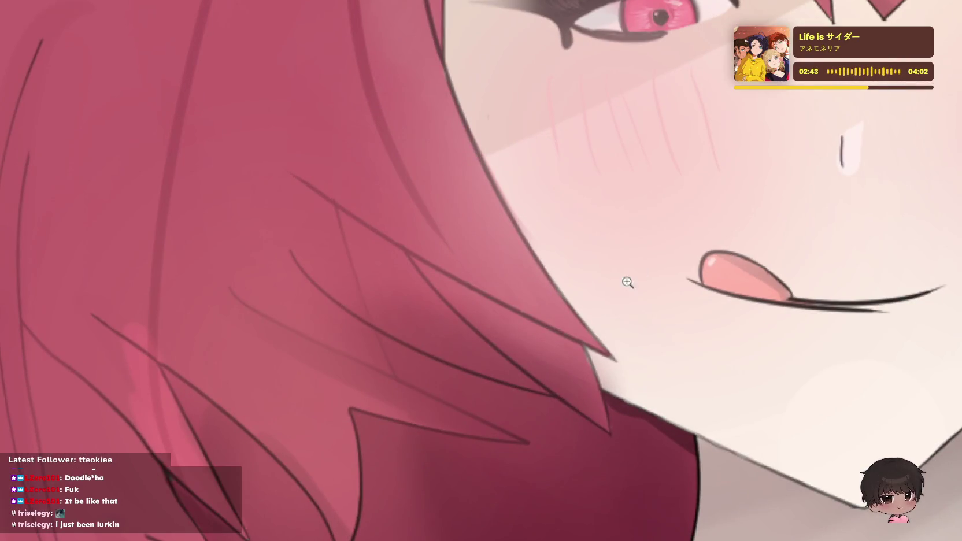
pyautogui.scroll(-2, 651, 262)
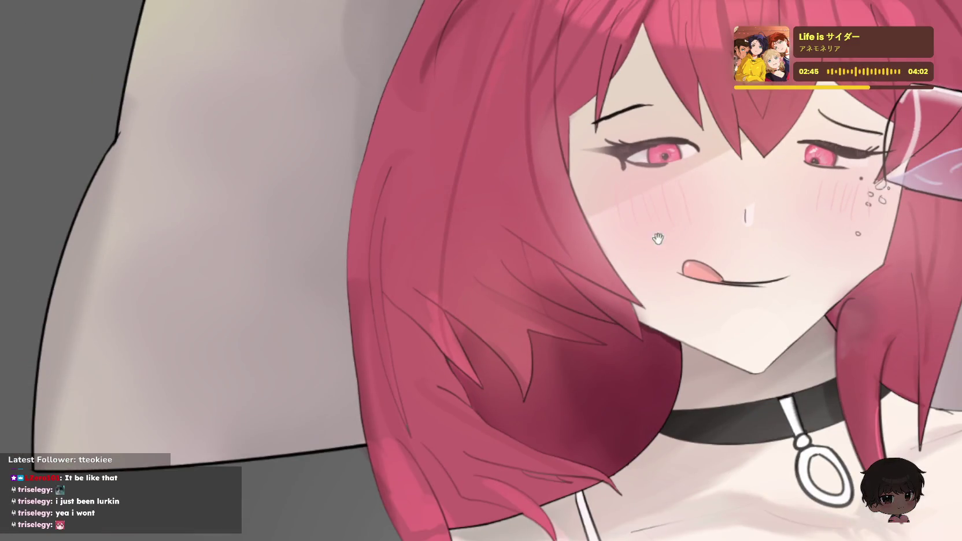
pyautogui.hscroll(2, 657, 238)
pyautogui.hscroll(3, 464, 195)
pyautogui.scroll(-3, 481, 200)
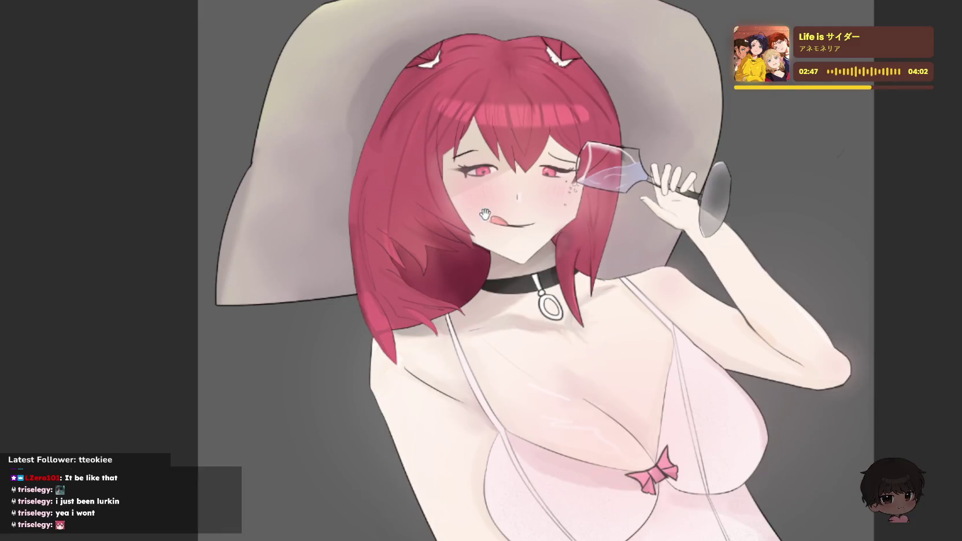
pyautogui.scroll(1, 514, 194)
pyautogui.scroll(1, 562, 159)
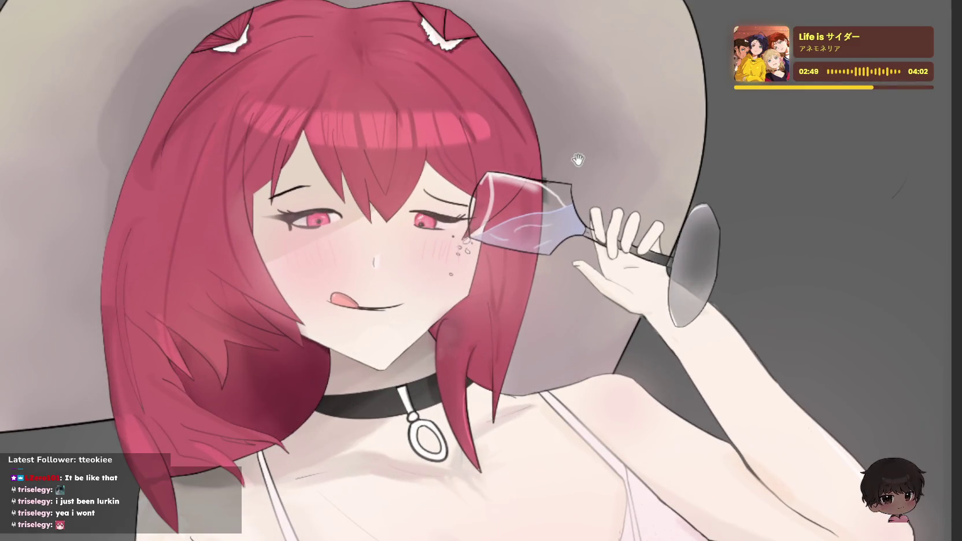
pyautogui.scroll(1, 553, 101)
pyautogui.scroll(1, 559, 82)
pyautogui.scroll(-1, 549, 81)
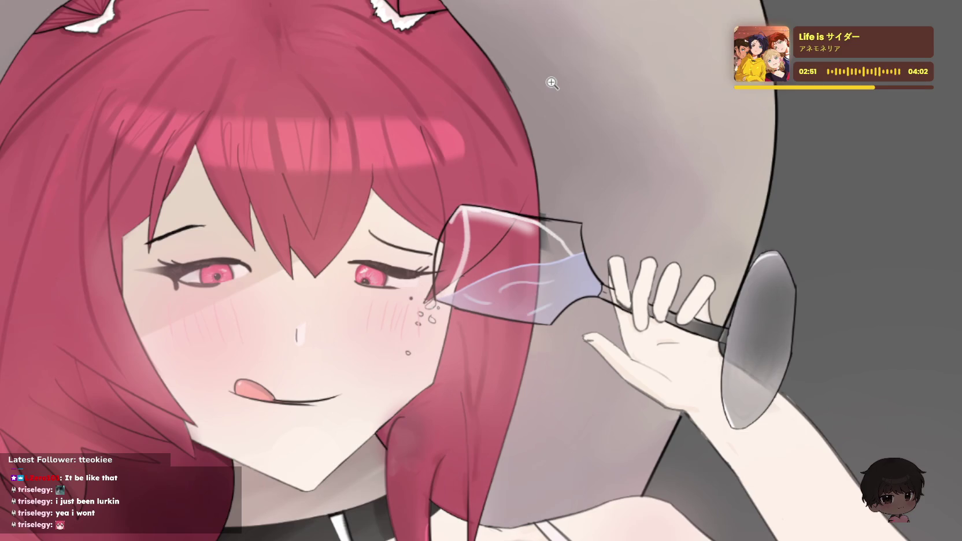
pyautogui.scroll(-1, 545, 85)
pyautogui.scroll(1, 531, 84)
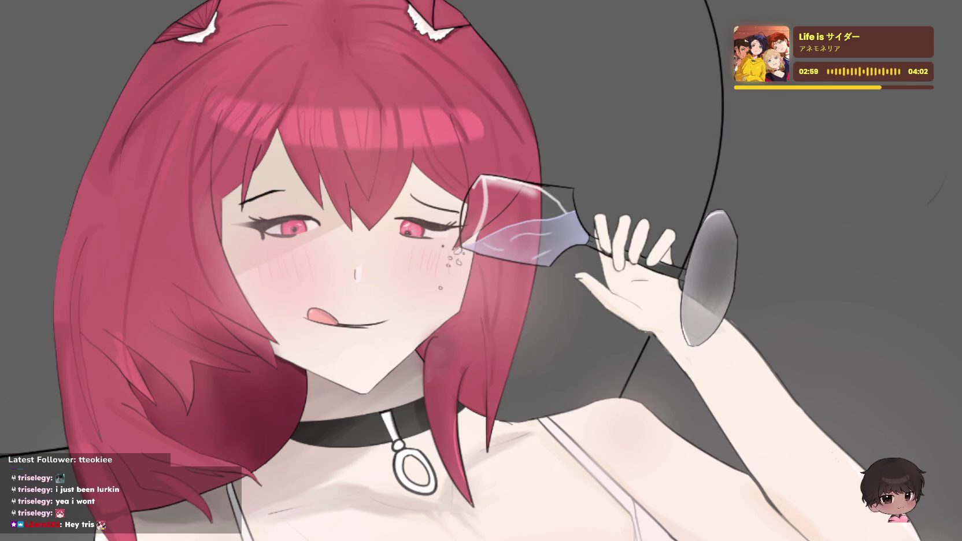
pyautogui.click(609, 200)
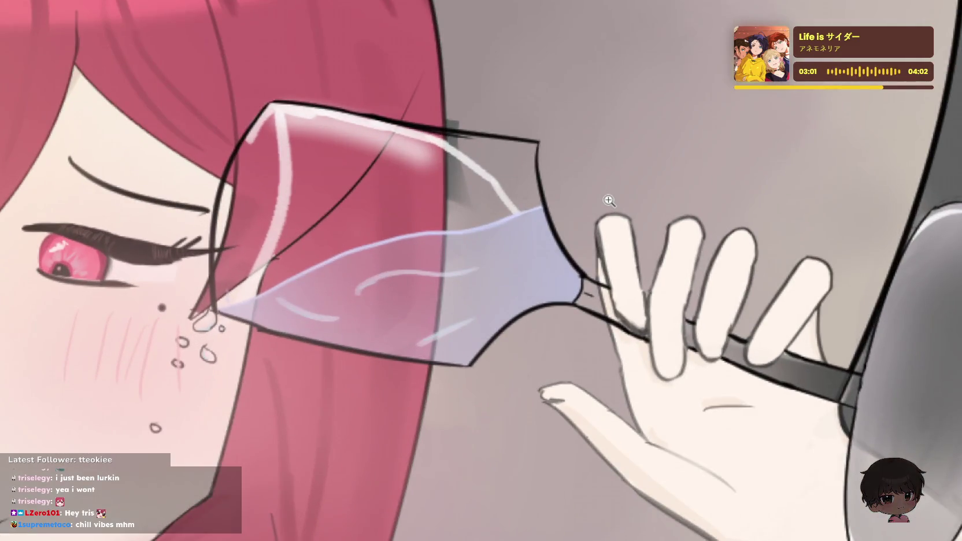
# - Repaint the dark grey shadow inside the wine glass bowl lighter with one broad stroke
pyautogui.click(607, 199)
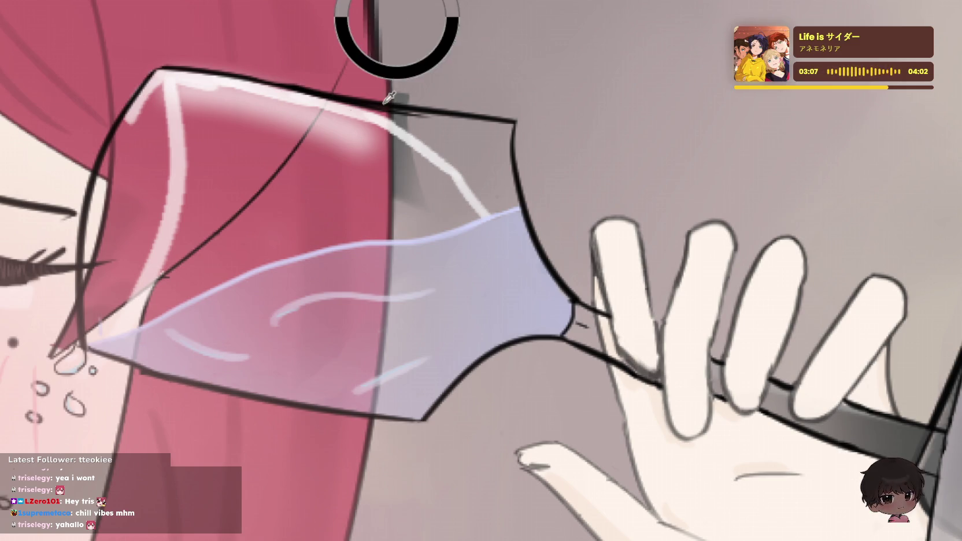
pyautogui.moveTo(405, 173)
pyautogui.mouseDown()
pyautogui.moveTo(411, 76)
pyautogui.moveTo(423, 150)
pyautogui.moveTo(388, 189)
pyautogui.moveTo(408, 155)
pyautogui.moveTo(448, 182)
pyautogui.mouseUp()
pyautogui.moveTo(435, 118); pyautogui.dragTo(429, 189)
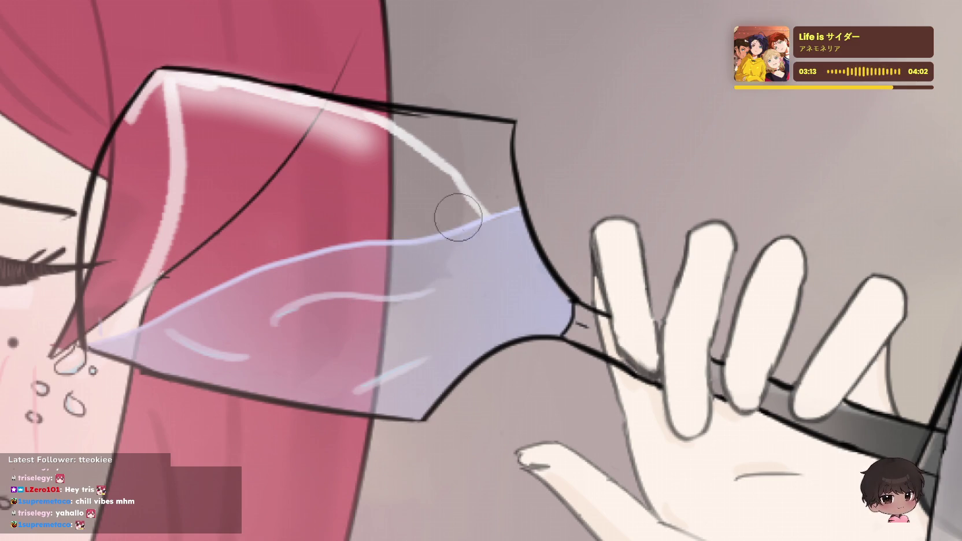
pyautogui.hotkey('ctrl', 'z')
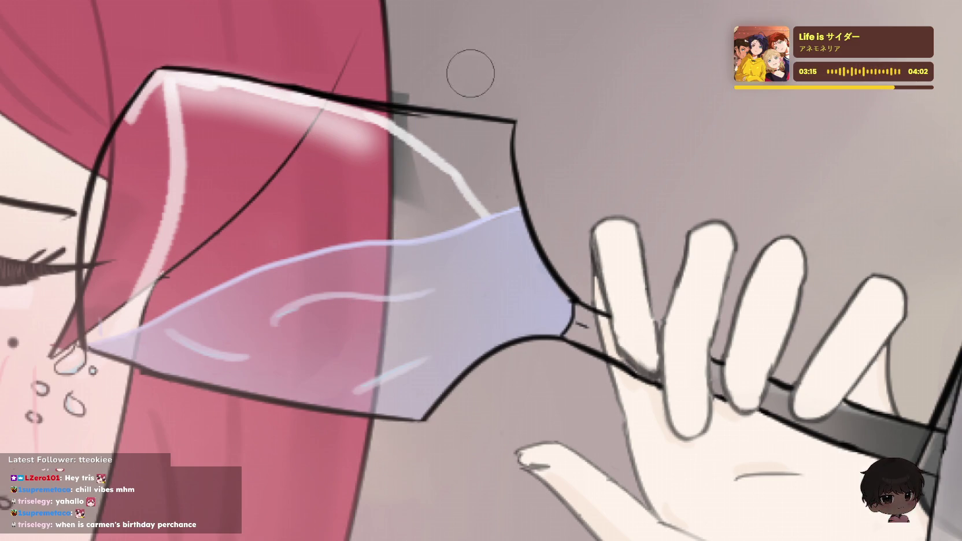
pyautogui.press(']')
pyautogui.press(']')
pyautogui.press(']')
pyautogui.moveTo(429, 189); pyautogui.dragTo(422, 191)
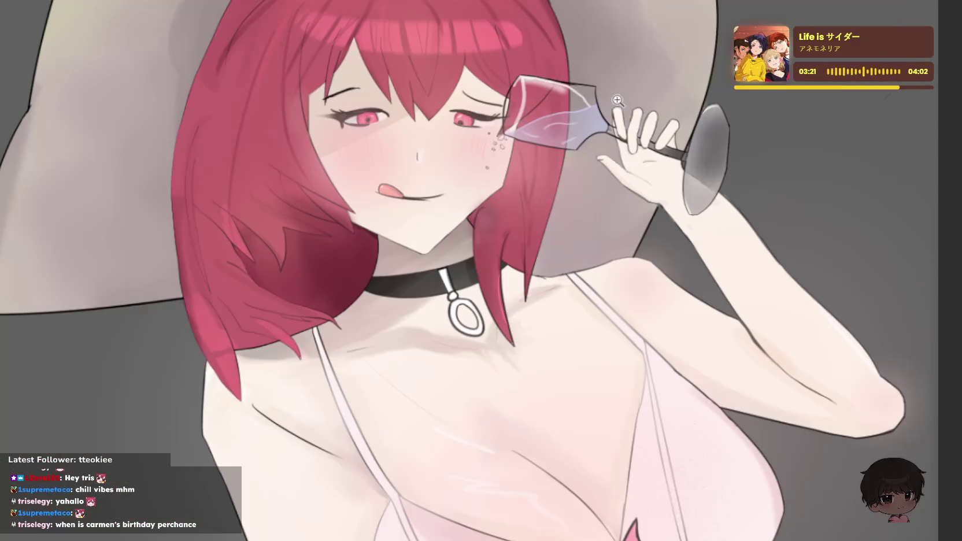
# - Zoom out to view the whole character
pyautogui.hotkey('ctrl', '0')
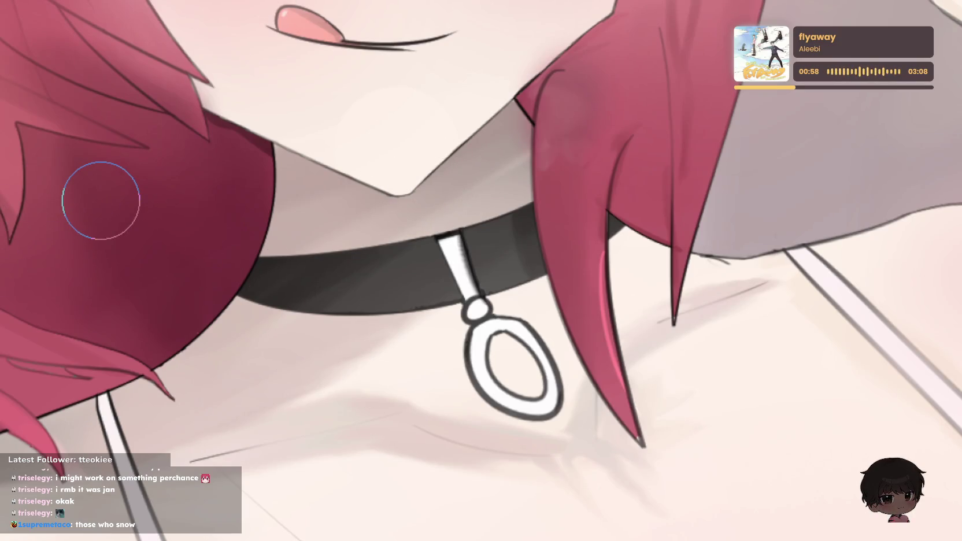
# - Zoom in around the collarbone and sample a skin colour from the chest
pyautogui.moveTo(448, 374); pyautogui.dragTo(398, 276)
pyautogui.scroll(-3, 404, 204)
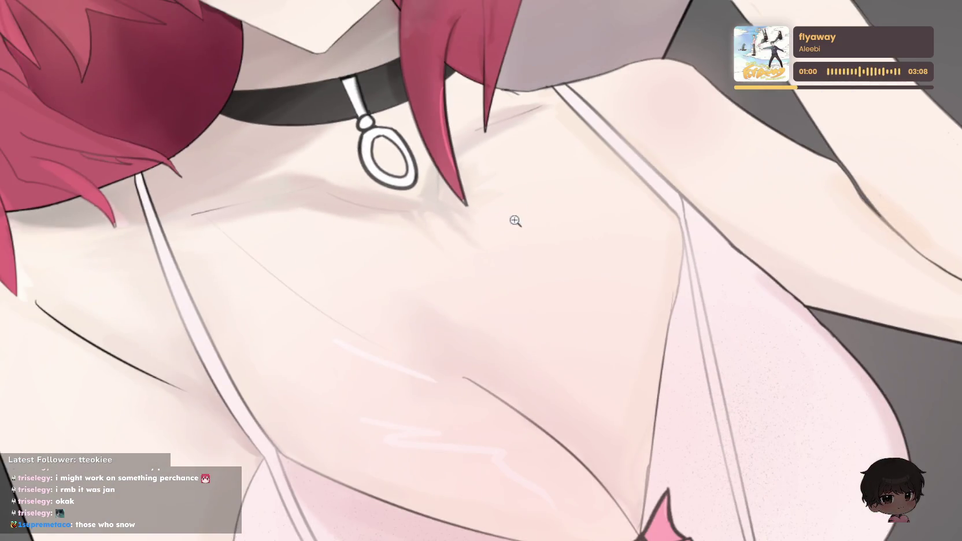
pyautogui.scroll(5, 524, 208)
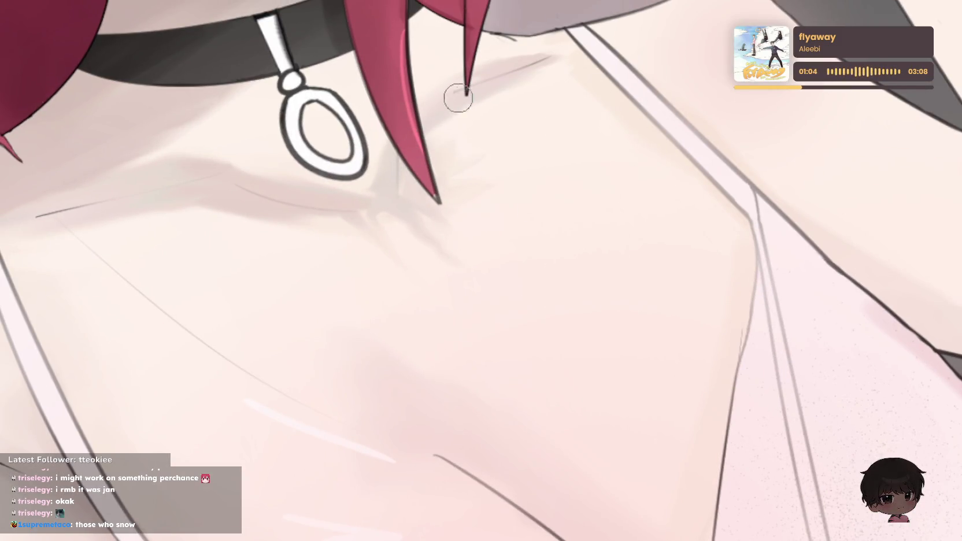
pyautogui.click(794, 190)
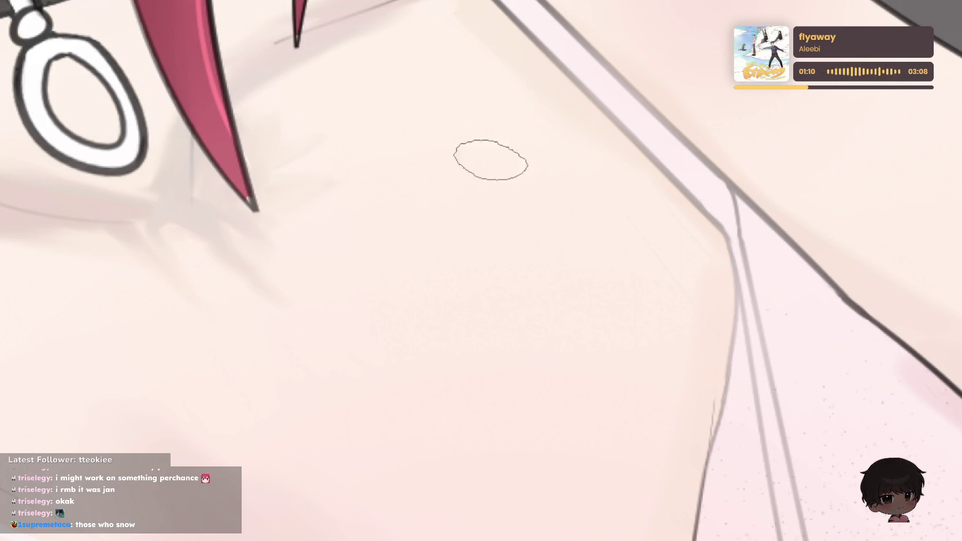
pyautogui.moveTo(489, 159)
pyautogui.mouseDown()
pyautogui.moveTo(433, 252)
pyautogui.moveTo(454, 243)
pyautogui.mouseUp()
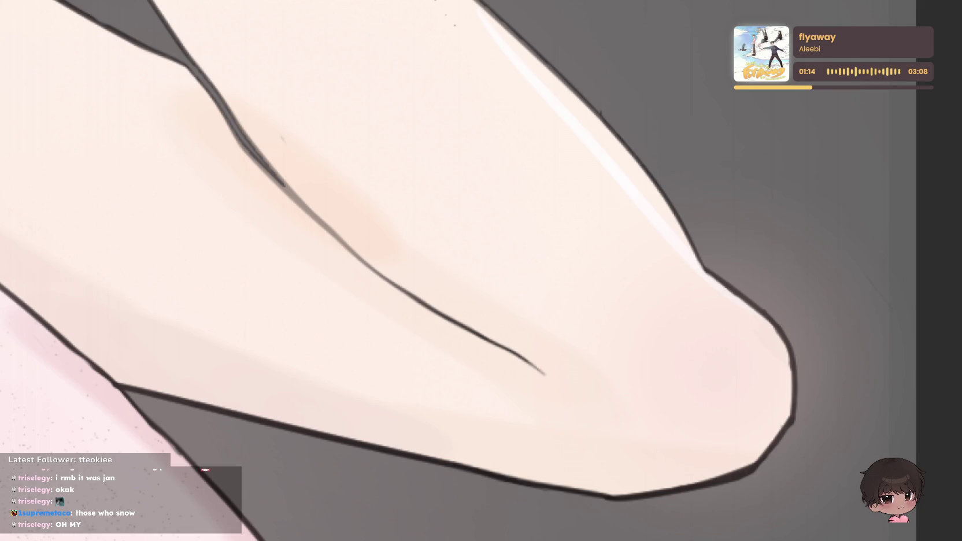
pyautogui.scroll(-2, 268, 125)
pyautogui.scroll(-3, 268, 125)
pyautogui.moveTo(268, 125); pyautogui.dragTo(313, 202)
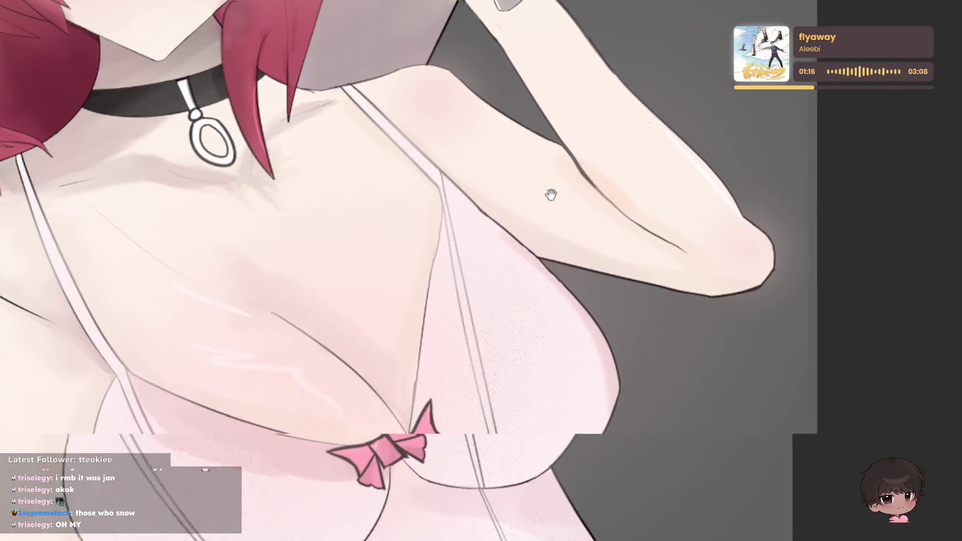
pyautogui.scroll(2, 313, 202)
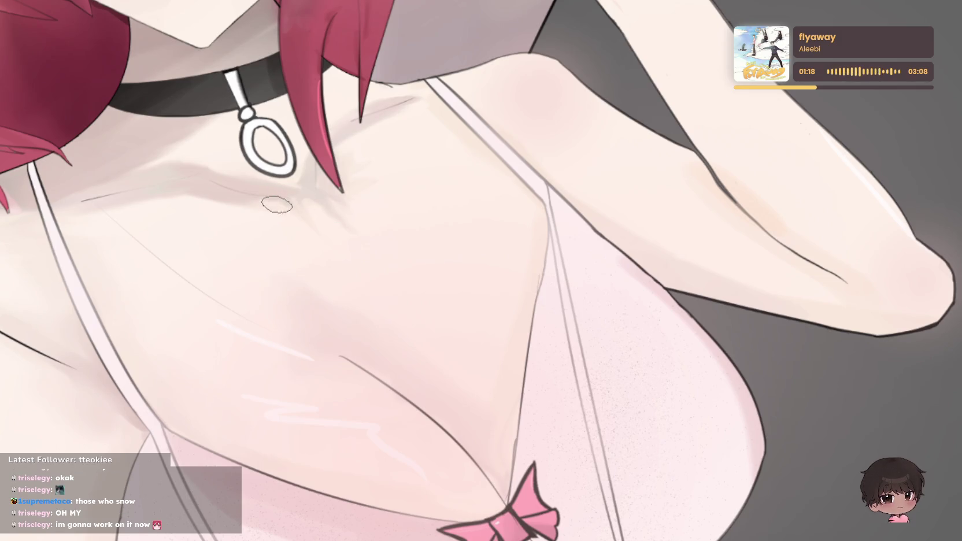
pyautogui.click(218, 180)
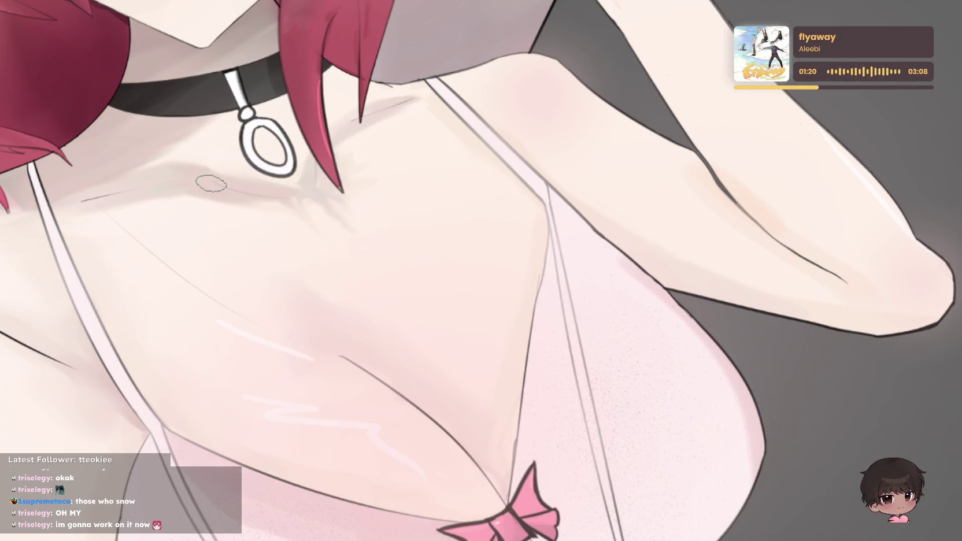
# - Paint darker skin shading along the inner-arm crease near the elbow
pyautogui.moveTo(897, 274); pyautogui.dragTo(871, 240)
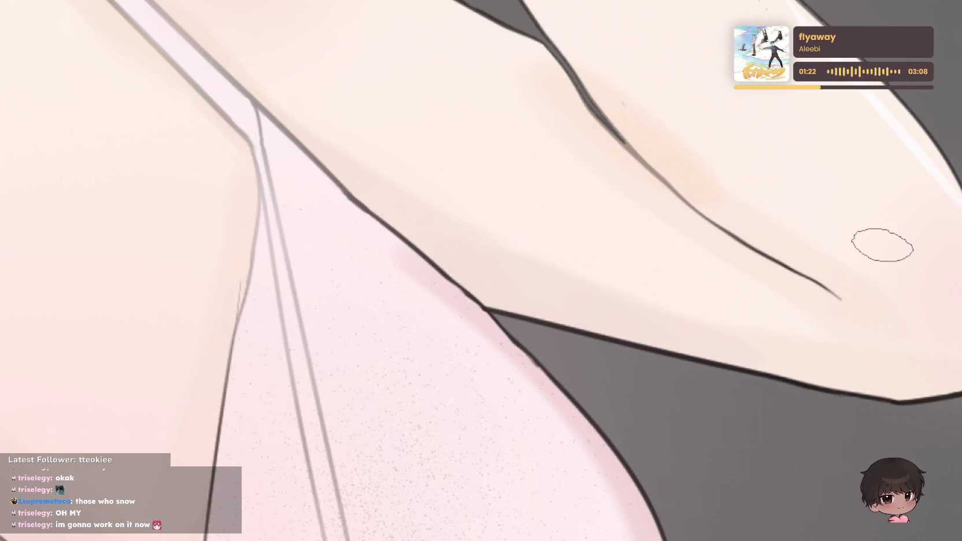
pyautogui.moveTo(650, 358); pyautogui.dragTo(579, 193)
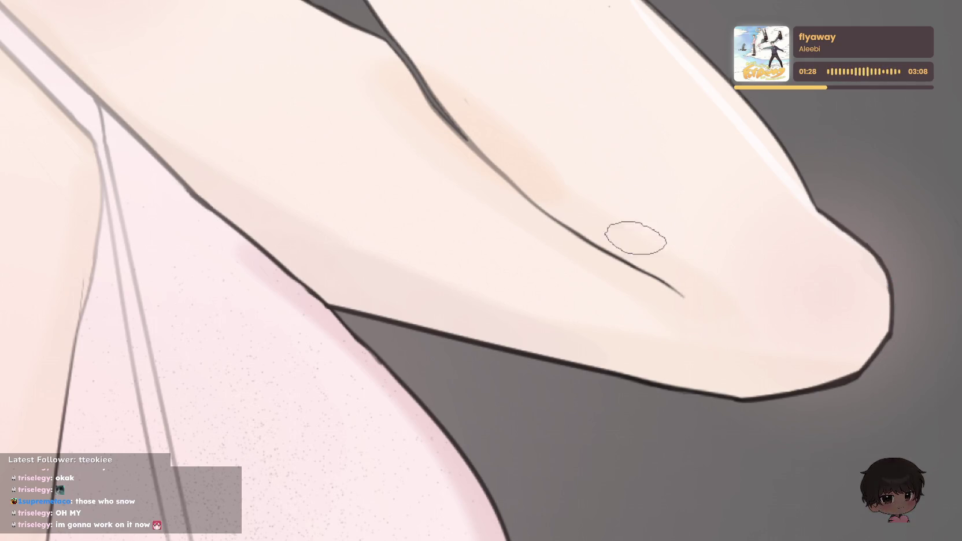
pyautogui.moveTo(694, 292); pyautogui.dragTo(832, 312)
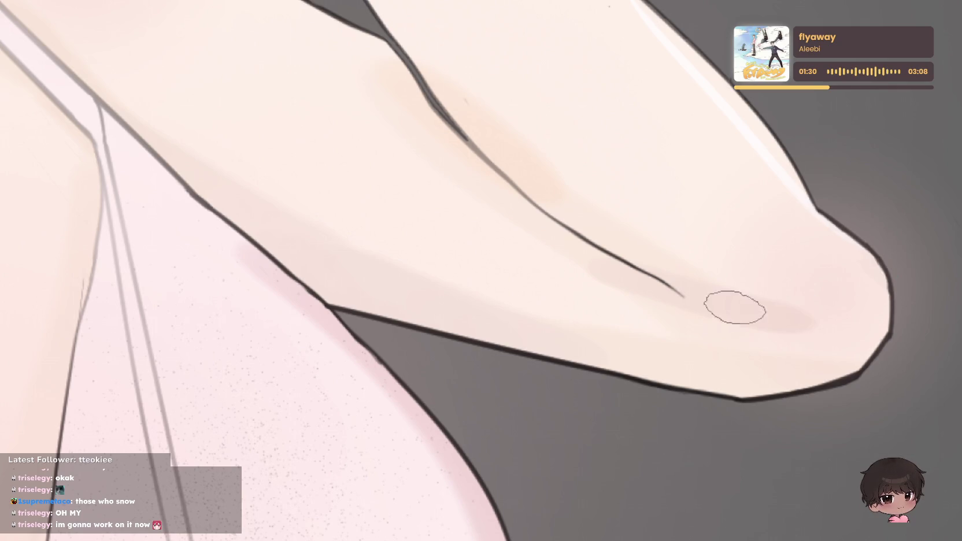
pyautogui.moveTo(779, 249)
pyautogui.mouseDown()
pyautogui.moveTo(711, 278)
pyautogui.moveTo(809, 294)
pyautogui.mouseUp()
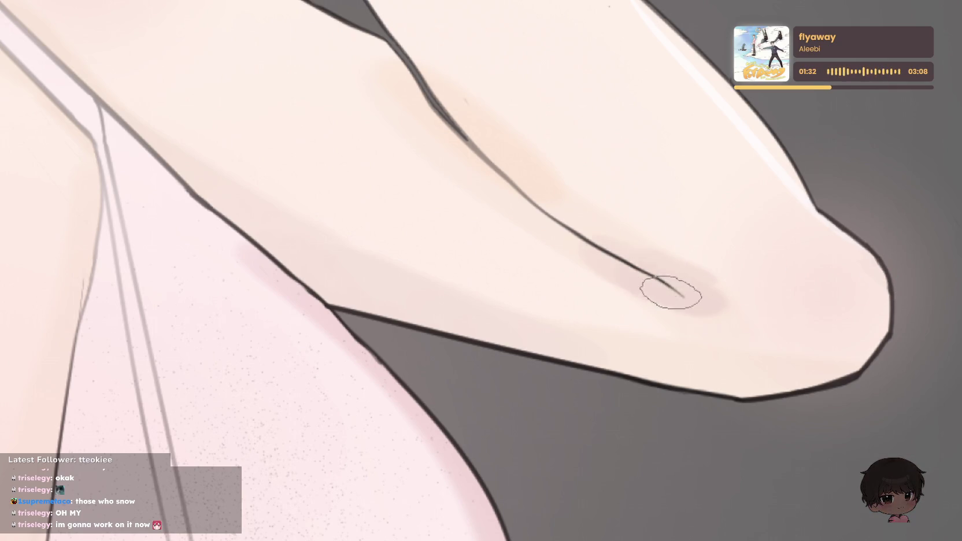
pyautogui.moveTo(865, 329)
pyautogui.mouseDown()
pyautogui.moveTo(763, 296)
pyautogui.moveTo(891, 308)
pyautogui.mouseUp()
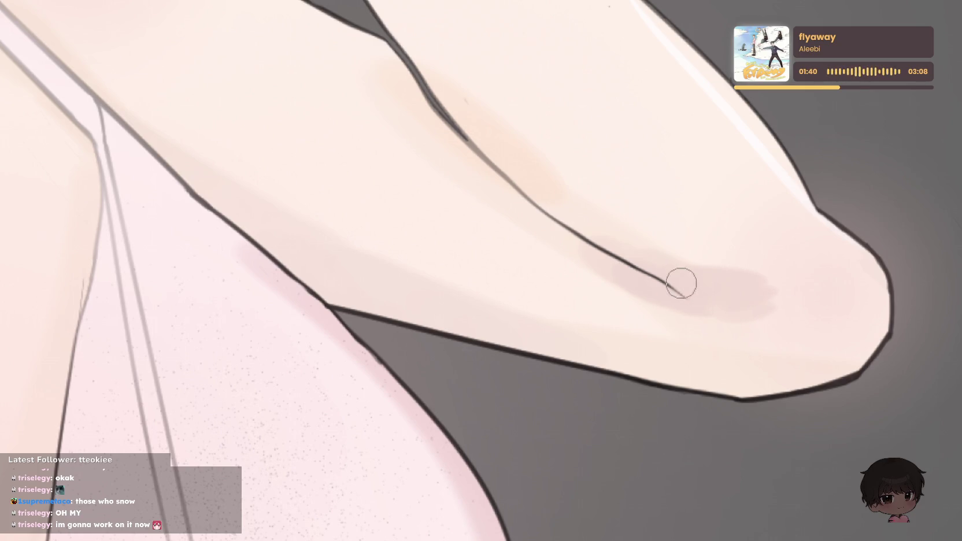
pyautogui.scroll(-3, 880, 191)
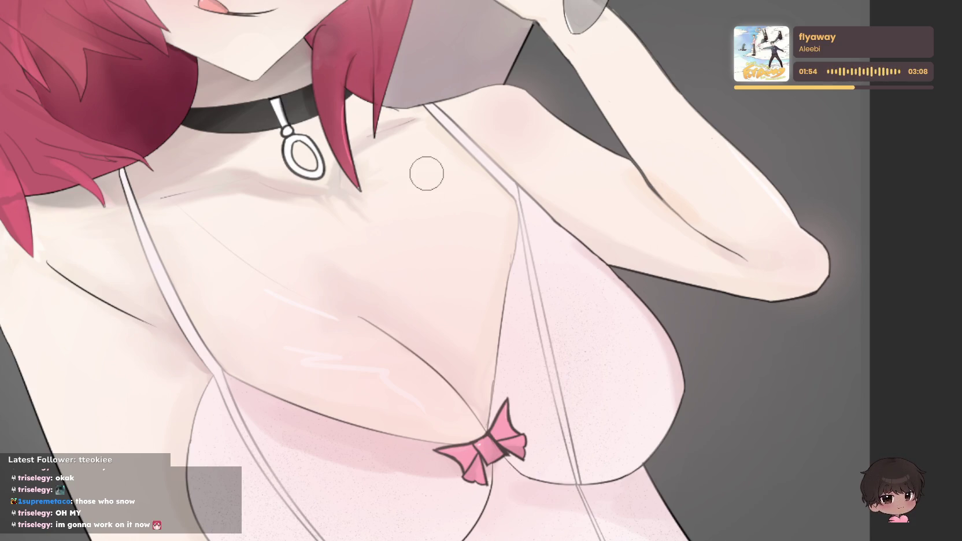
# - Look over the arm, shoulder strap and chest, then switch to a grayscale preview with Ctrl+Y
pyautogui.moveTo(670, 154); pyautogui.dragTo(734, 156)
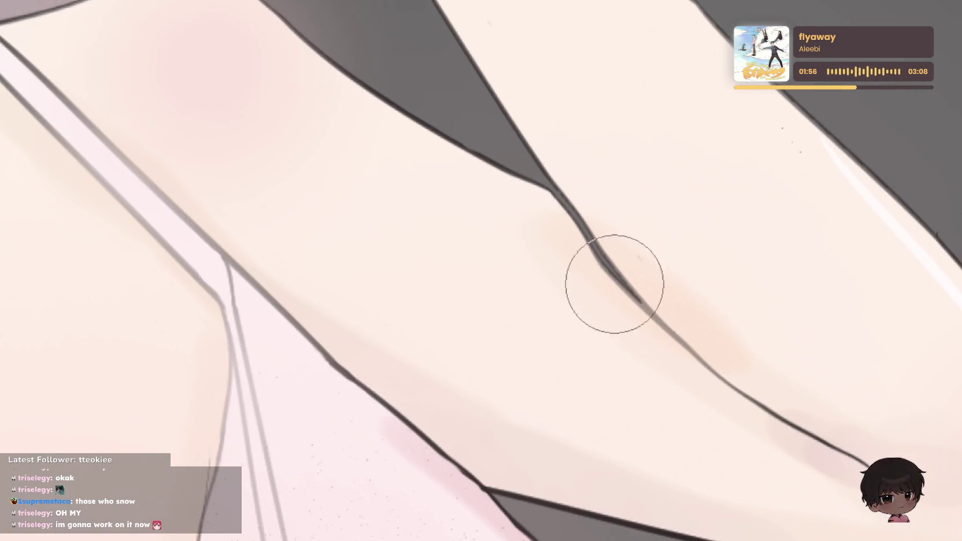
pyautogui.moveTo(607, 313)
pyautogui.mouseDown()
pyautogui.moveTo(588, 337)
pyautogui.moveTo(620, 360)
pyautogui.mouseUp()
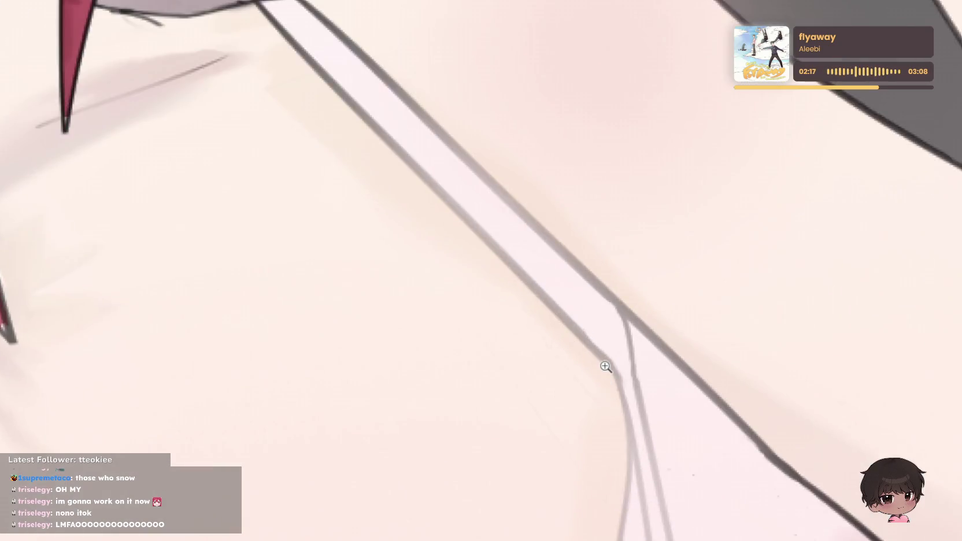
pyautogui.click(605, 366)
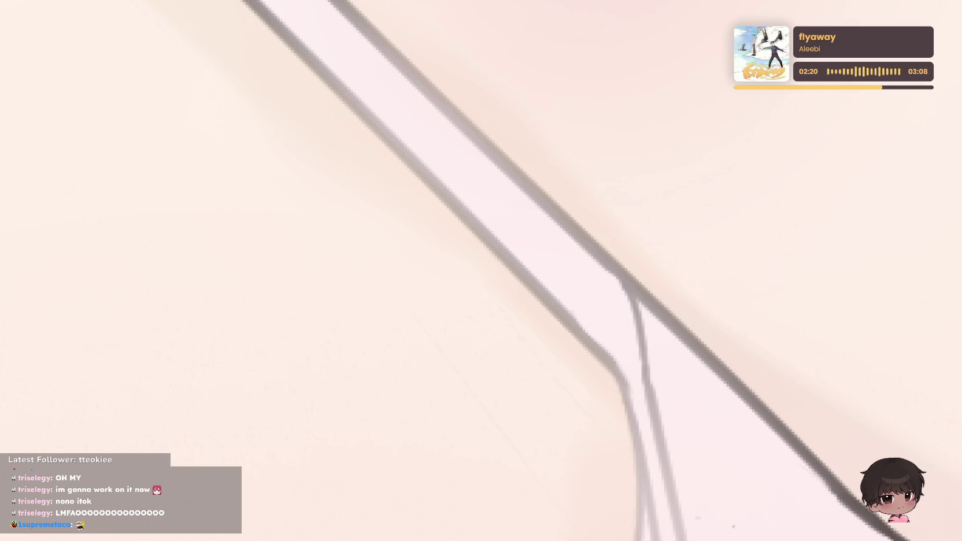
pyautogui.hotkey('ctrl', '0')
pyautogui.click(734, 262)
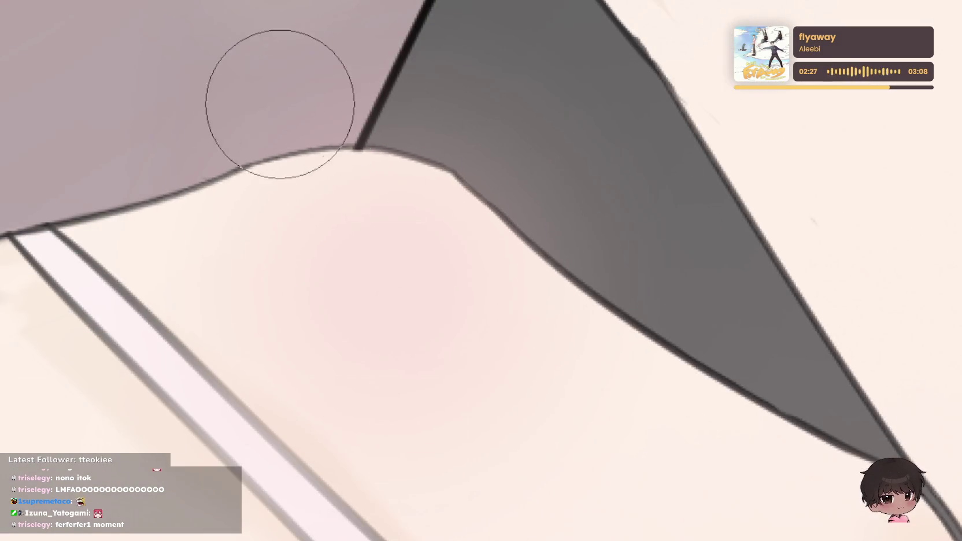
pyautogui.moveTo(279, 103)
pyautogui.mouseDown()
pyautogui.moveTo(830, 100)
pyautogui.moveTo(706, 230)
pyautogui.moveTo(491, 259)
pyautogui.mouseUp()
pyautogui.moveTo(393, 288)
pyautogui.mouseDown()
pyautogui.moveTo(558, 168)
pyautogui.moveTo(642, 282)
pyautogui.moveTo(671, 281)
pyautogui.moveTo(722, 317)
pyautogui.moveTo(586, 238)
pyautogui.moveTo(657, 257)
pyautogui.mouseUp()
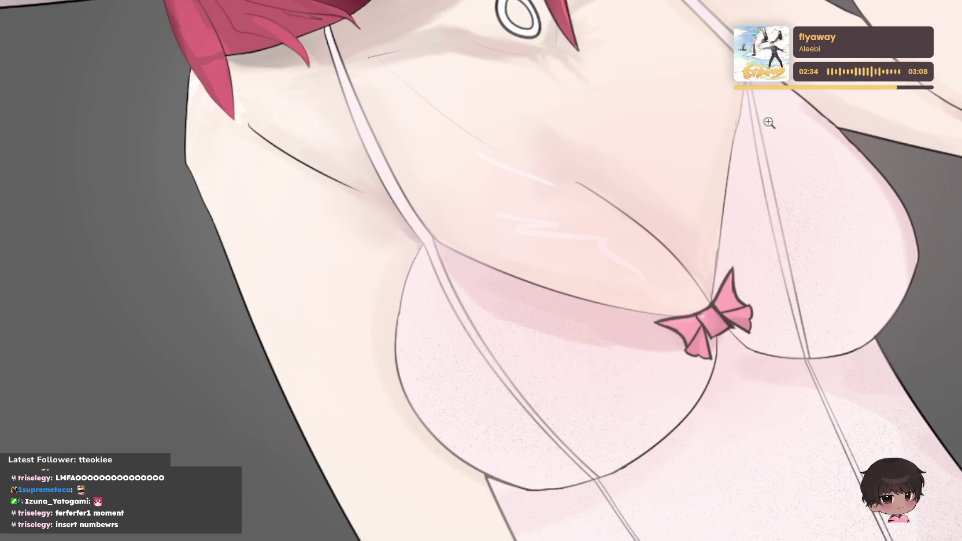
pyautogui.moveTo(767, 126)
pyautogui.mouseDown()
pyautogui.moveTo(859, 139)
pyautogui.moveTo(794, 180)
pyautogui.mouseUp()
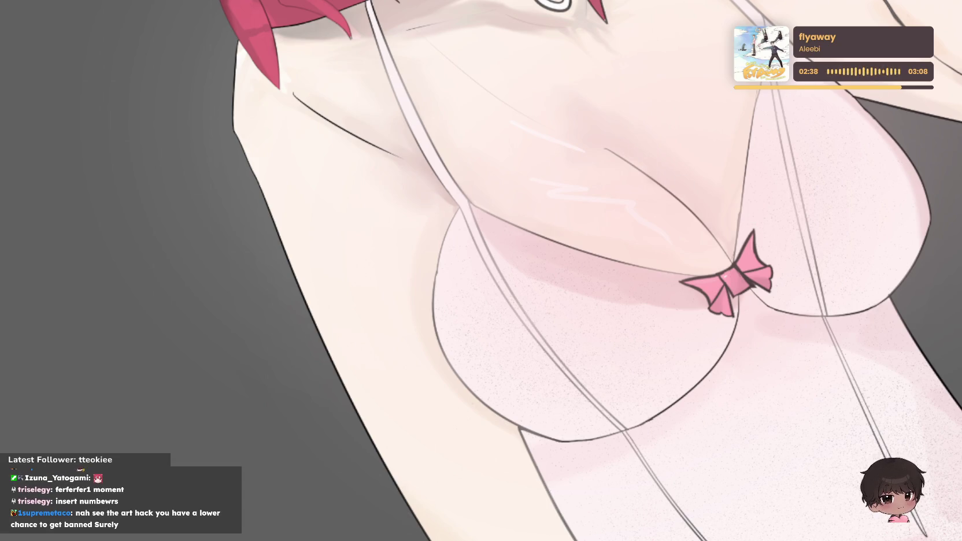
pyautogui.hotkey('ctrl', 'y')
# - Zoom in on the chest, bow and straps in the grayscale view
pyautogui.scroll(-3, 843, 382)
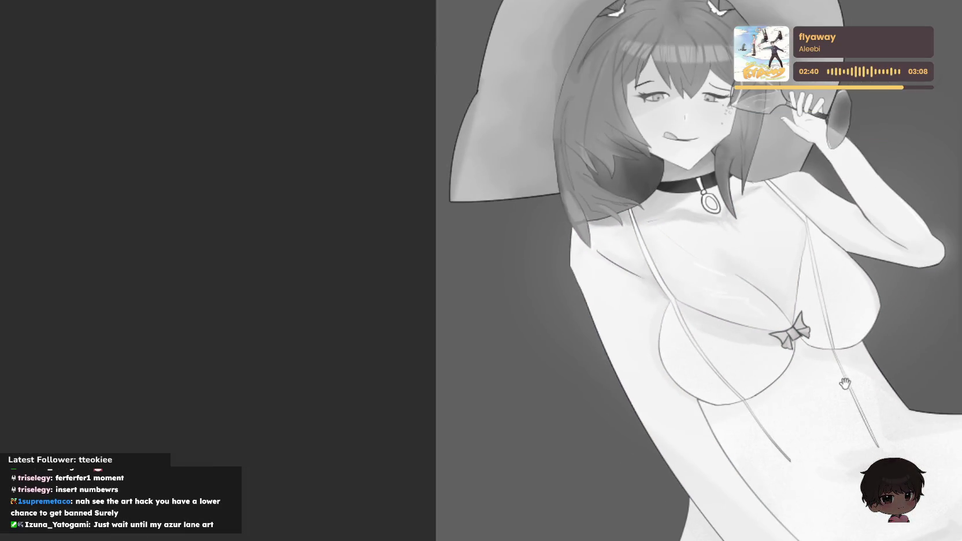
pyautogui.scroll(2, 890, 385)
pyautogui.scroll(2, 926, 387)
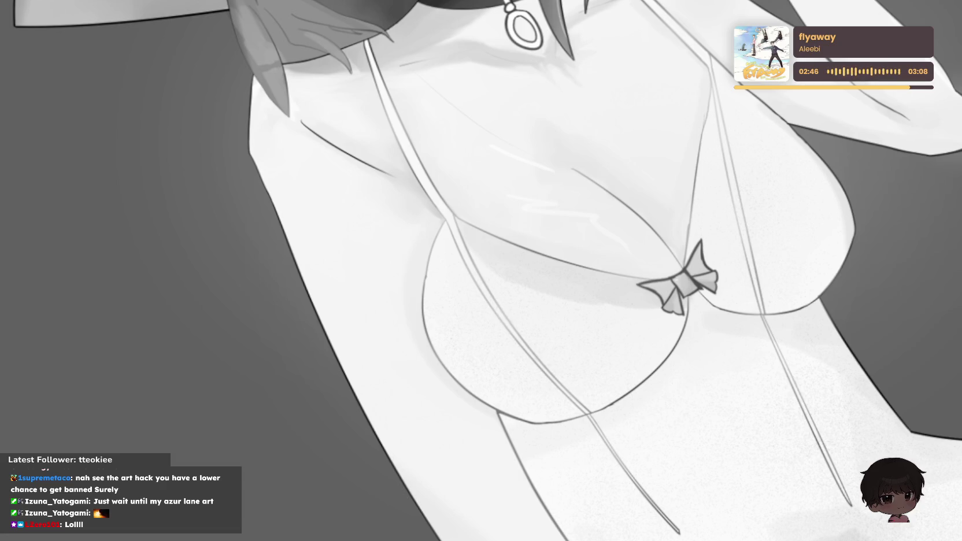
pyautogui.hotkey('ctrl', 'y')
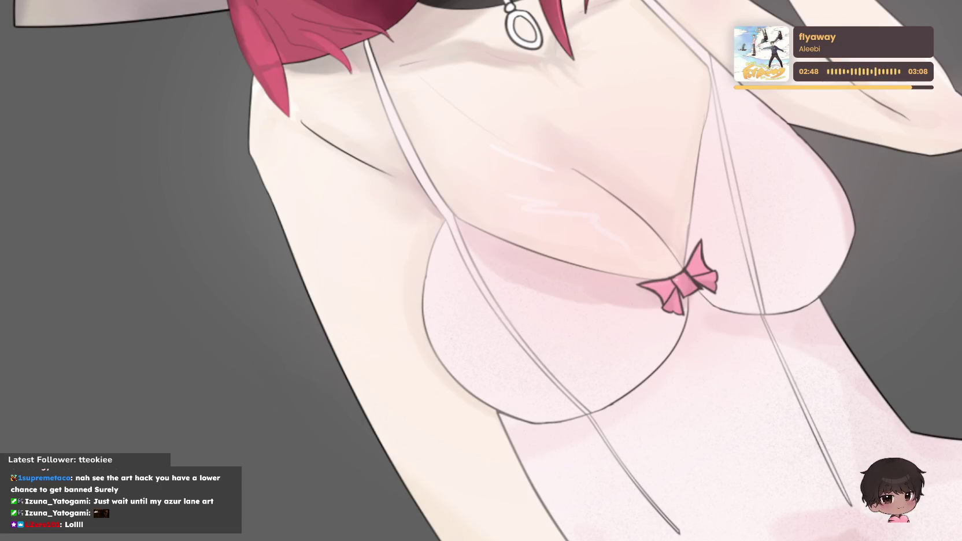
pyautogui.scroll(1, 494, 43)
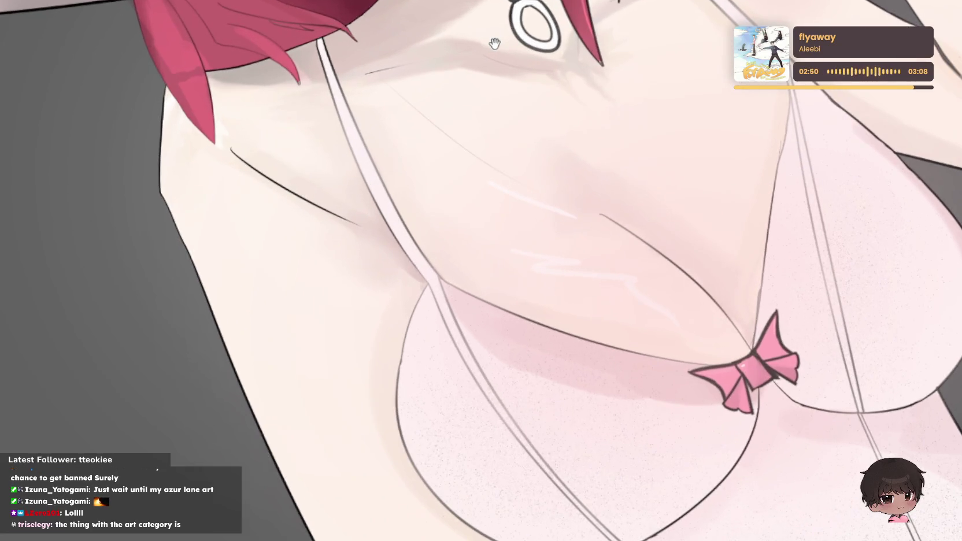
pyautogui.scroll(1, 494, 43)
pyautogui.scroll(2, 494, 43)
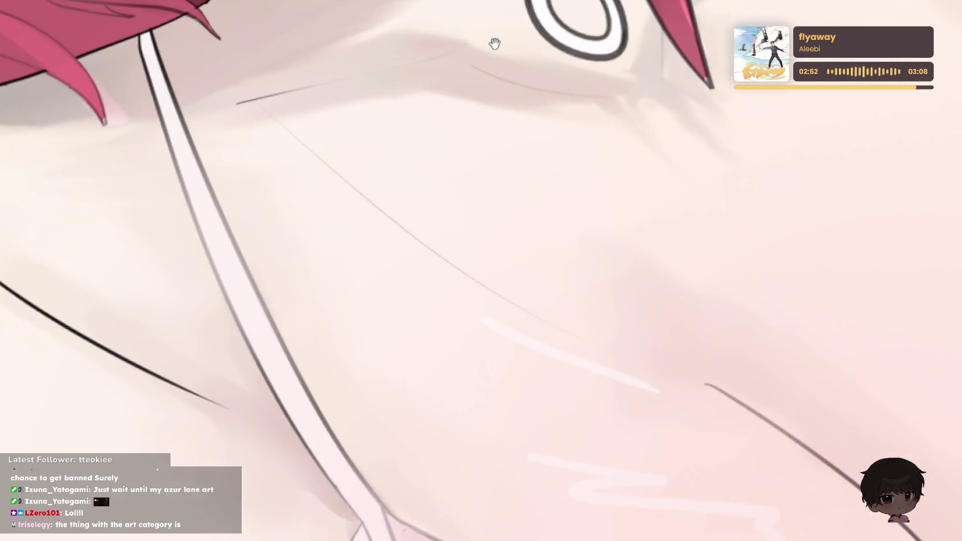
pyautogui.scroll(2, 530, 105)
pyautogui.scroll(2, 534, 96)
pyautogui.scroll(1, 534, 97)
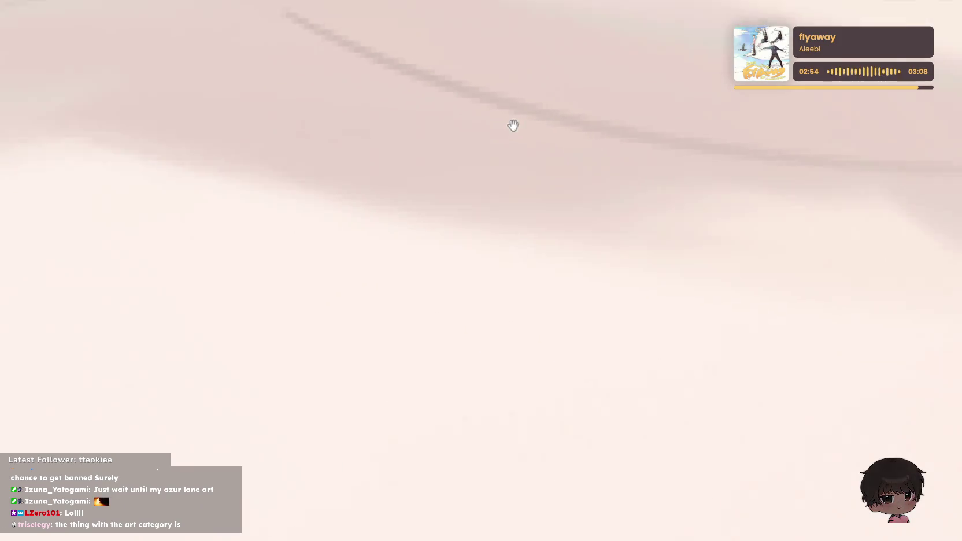
pyautogui.scroll(1, 505, 127)
pyautogui.scroll(-3, 504, 127)
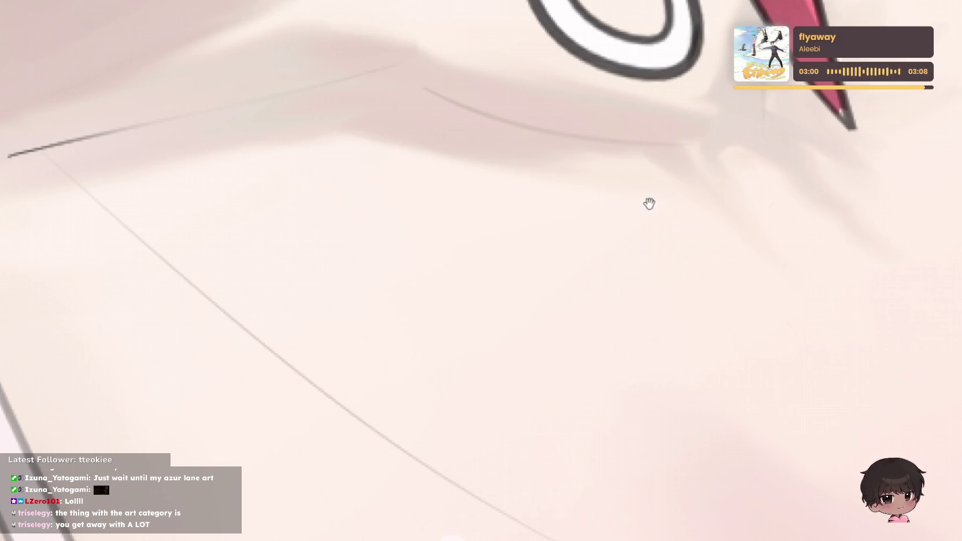
pyautogui.scroll(-3, 648, 202)
pyautogui.scroll(-3, 635, 231)
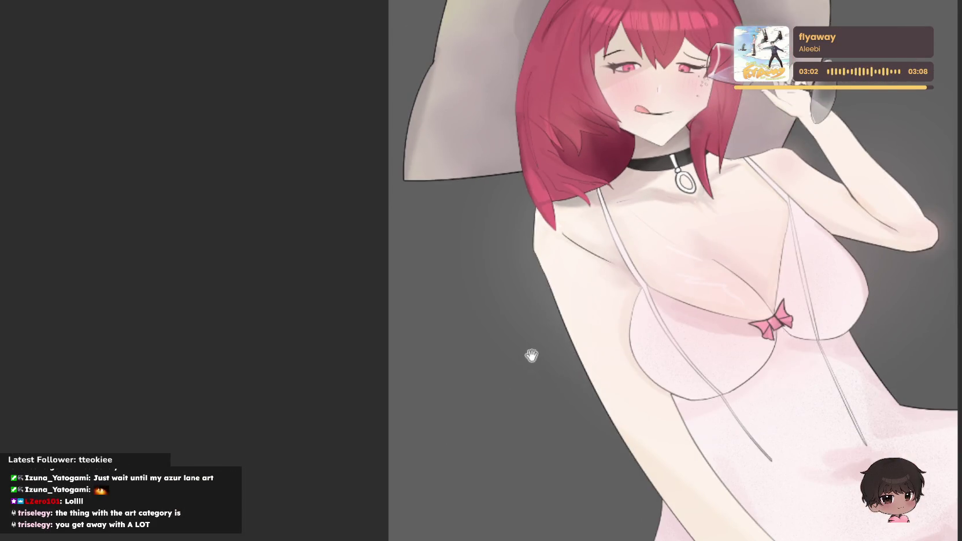
pyautogui.moveTo(531, 355); pyautogui.dragTo(898, 161)
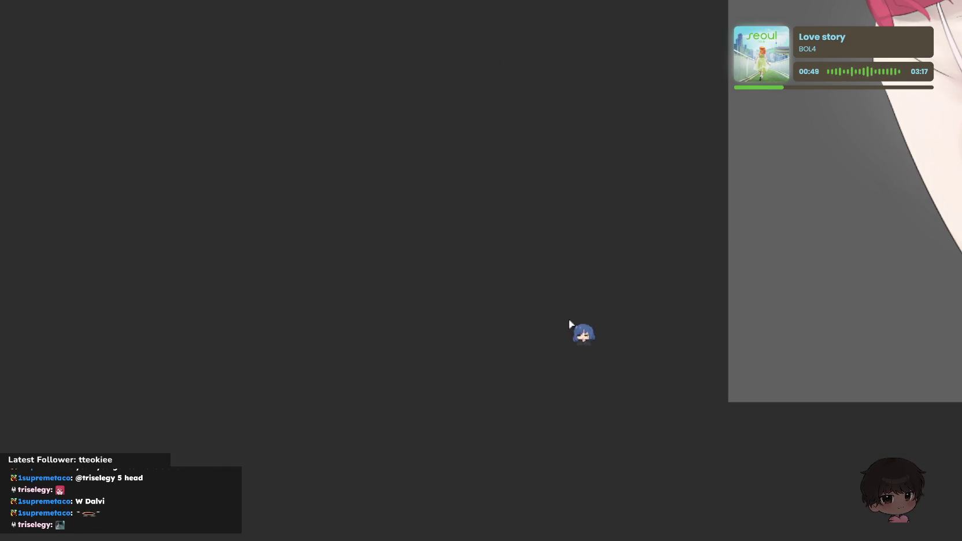
pyautogui.middleClick(519, 293)
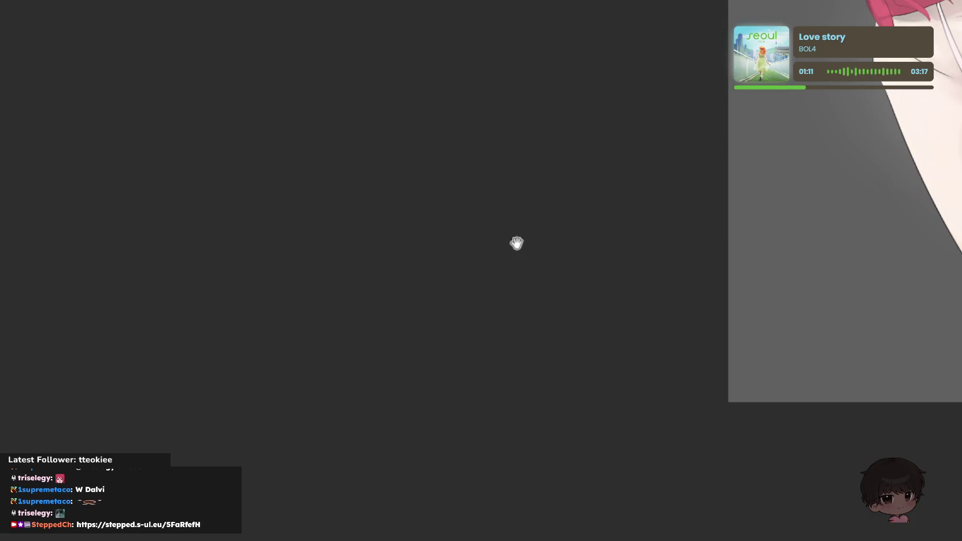
pyautogui.hotkey('ctrl', '0')
pyautogui.scroll(5, 725, 207)
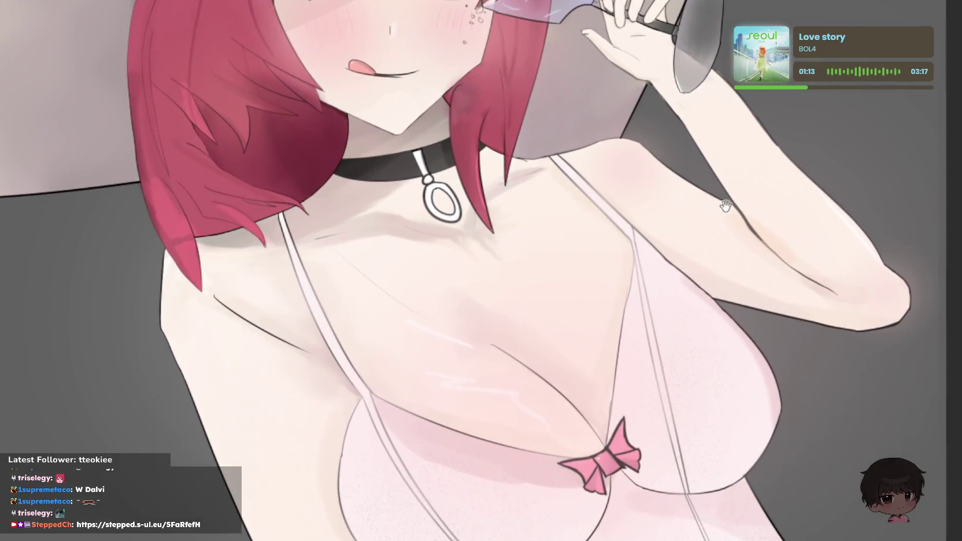
pyautogui.scroll(2, 680, 130)
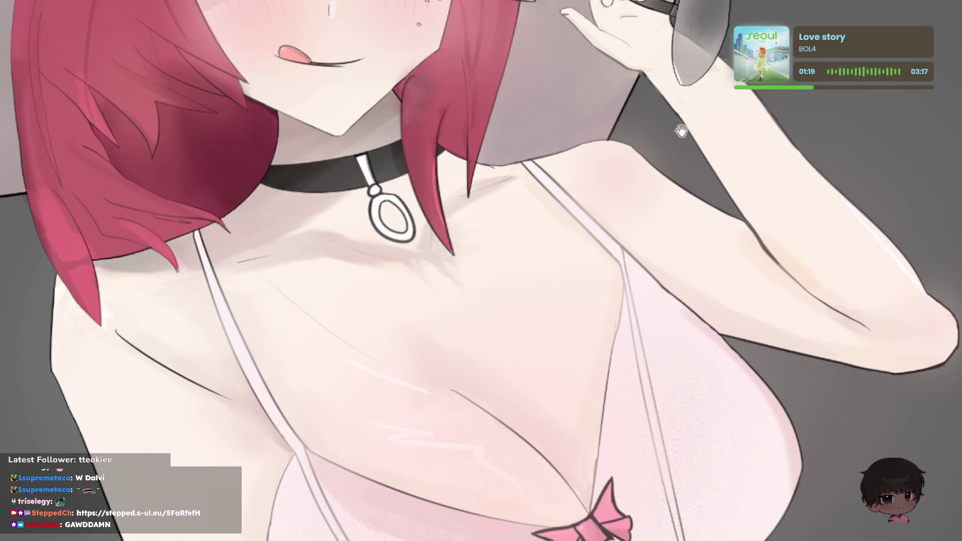
pyautogui.scroll(-2, 448, 211)
pyautogui.scroll(1, 448, 211)
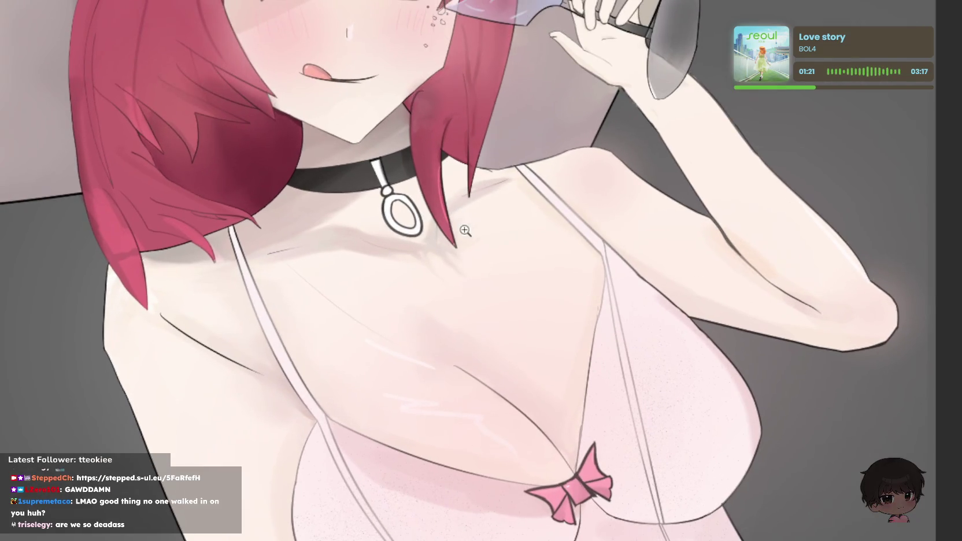
pyautogui.scroll(1, 448, 210)
pyautogui.scroll(3, 447, 210)
pyautogui.moveTo(362, 350)
pyautogui.mouseDown()
pyautogui.moveTo(476, 279)
pyautogui.moveTo(407, 139)
pyautogui.mouseUp()
pyautogui.scroll(-2, 475, 104)
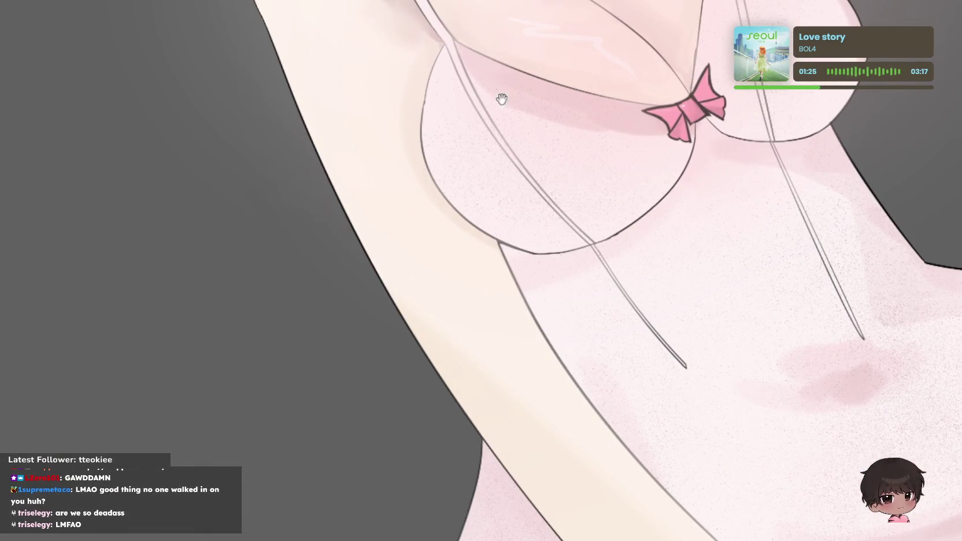
pyautogui.scroll(-2, 501, 100)
pyautogui.scroll(5, 642, 98)
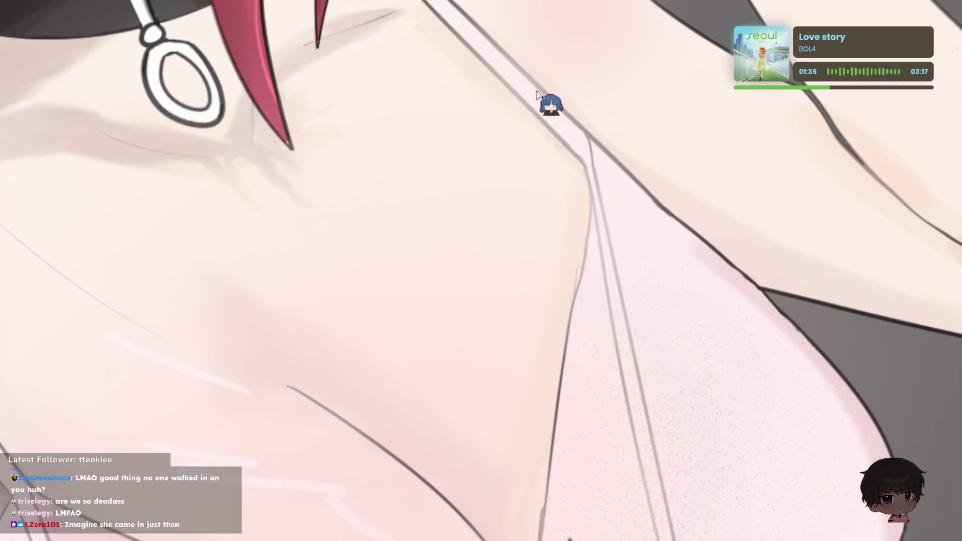
pyautogui.moveTo(482, 63); pyautogui.dragTo(659, 168)
pyautogui.hotkey('ctrl', 'z')
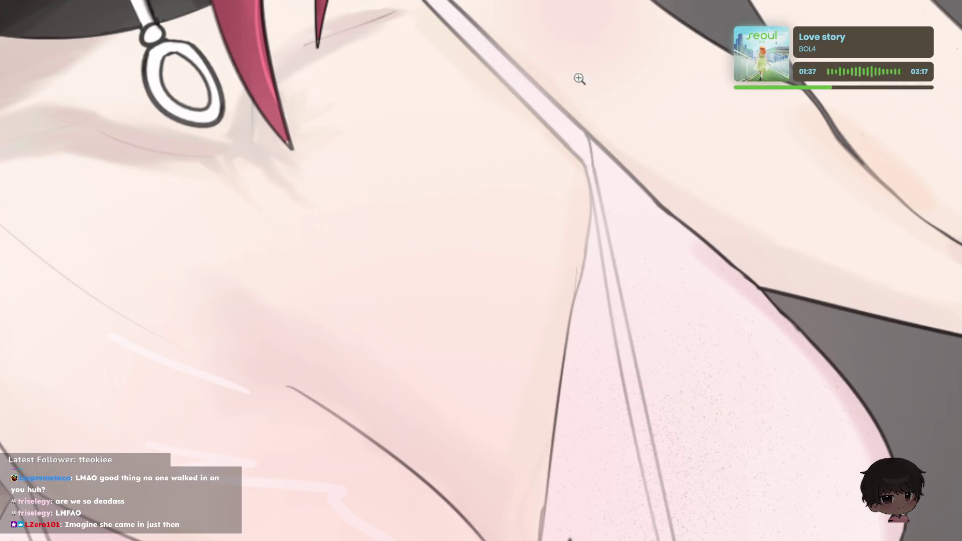
# - Paint a soft shadow down the right side of the dress strap
pyautogui.click(579, 78)
pyautogui.moveTo(433, 12); pyautogui.dragTo(704, 278)
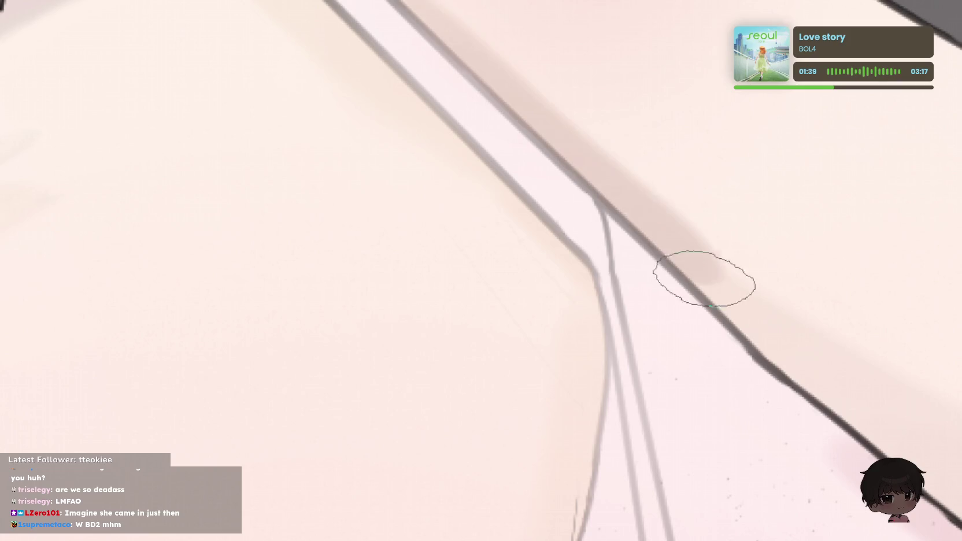
pyautogui.hotkey('ctrl', 'z')
pyautogui.moveTo(382, 26); pyautogui.dragTo(653, 220)
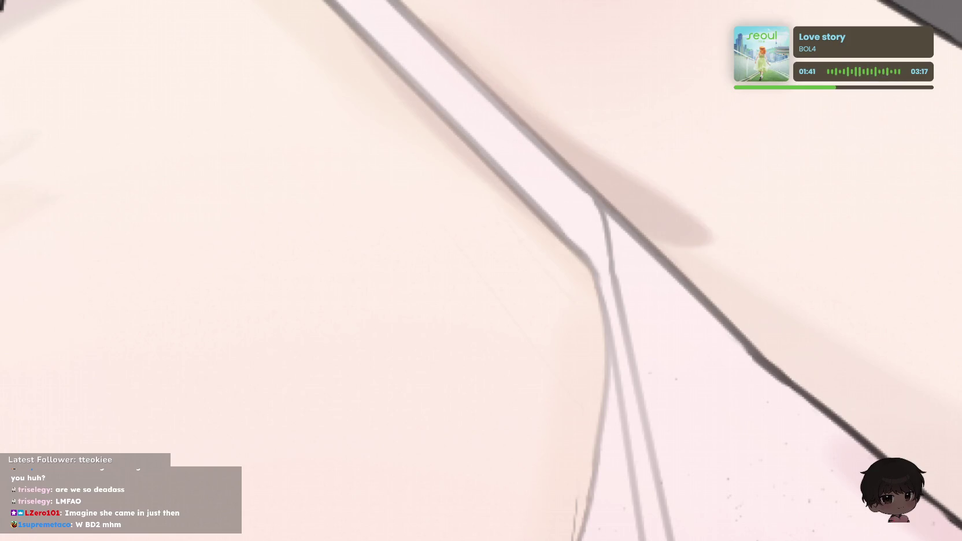
pyautogui.hotkey('ctrl', 'z')
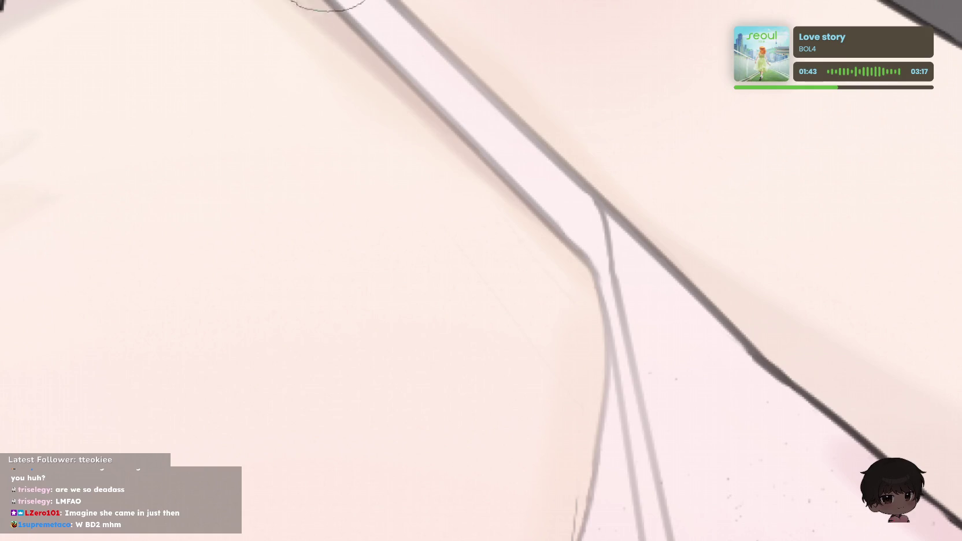
pyautogui.moveTo(399, 5)
pyautogui.mouseDown()
pyautogui.moveTo(583, 219)
pyautogui.moveTo(786, 364)
pyautogui.mouseUp()
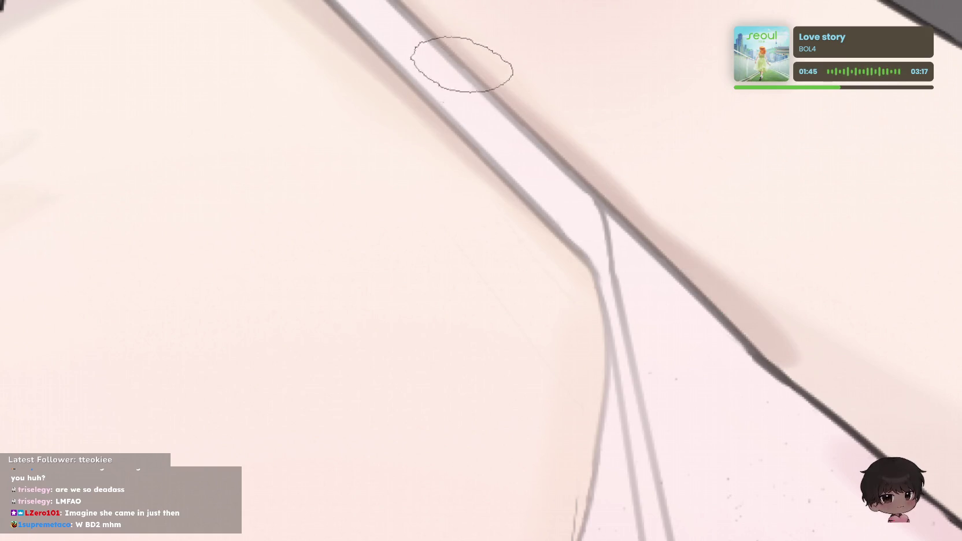
pyautogui.moveTo(457, 70); pyautogui.dragTo(574, 218)
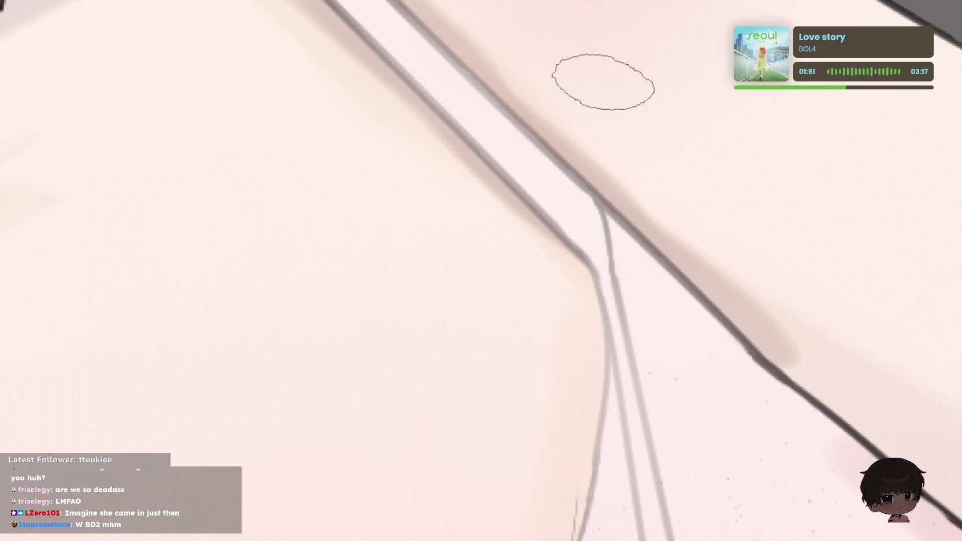
# - Paint a soft shadow band above the raised arm's lower outline
pyautogui.moveTo(788, 248); pyautogui.dragTo(393, 58)
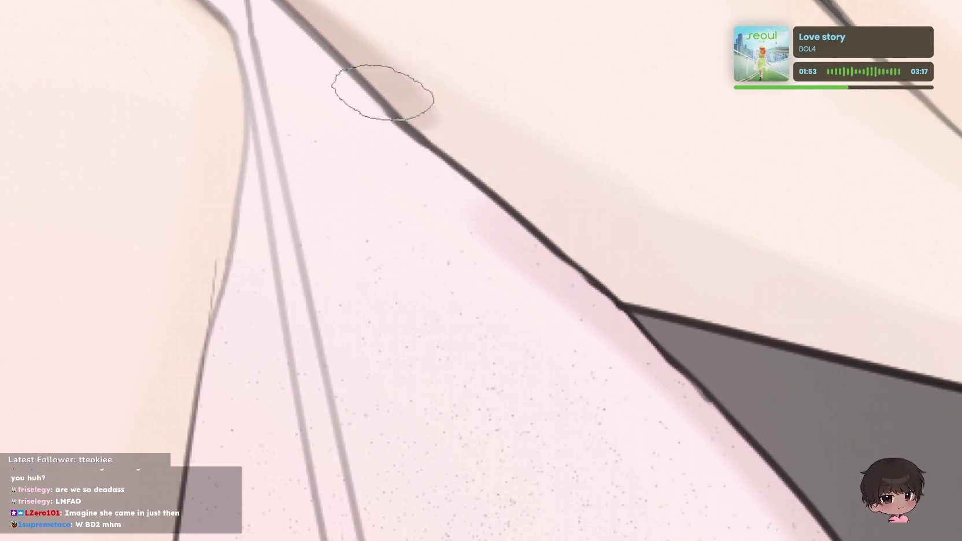
pyautogui.moveTo(811, 305); pyautogui.dragTo(597, 252)
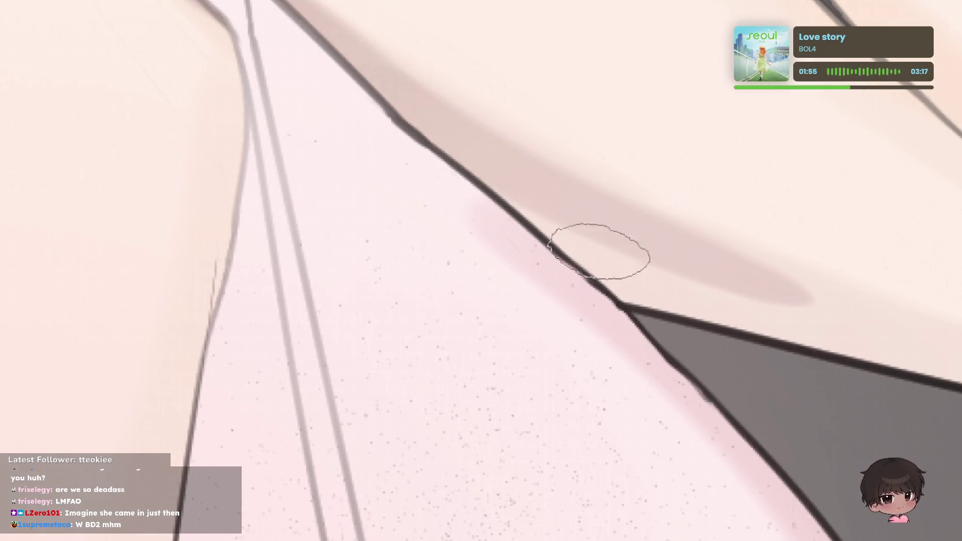
pyautogui.moveTo(786, 295); pyautogui.dragTo(892, 315)
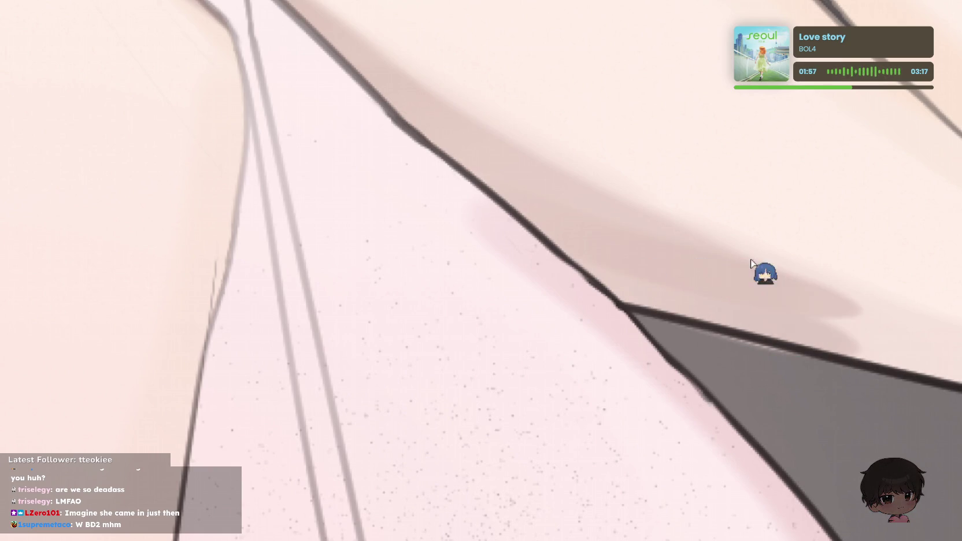
pyautogui.hotkey('ctrl', 'z')
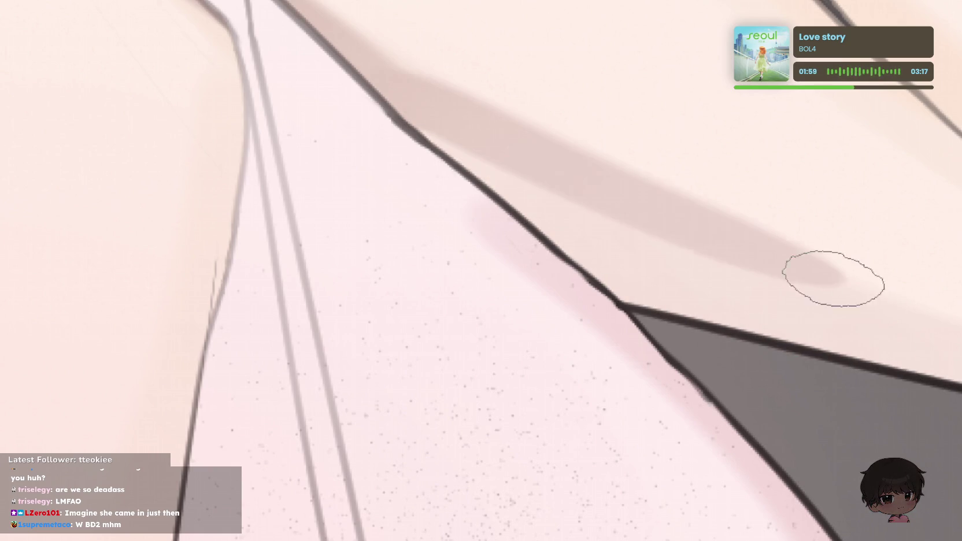
pyautogui.moveTo(605, 202)
pyautogui.mouseDown()
pyautogui.moveTo(787, 307)
pyautogui.moveTo(829, 355)
pyautogui.mouseUp()
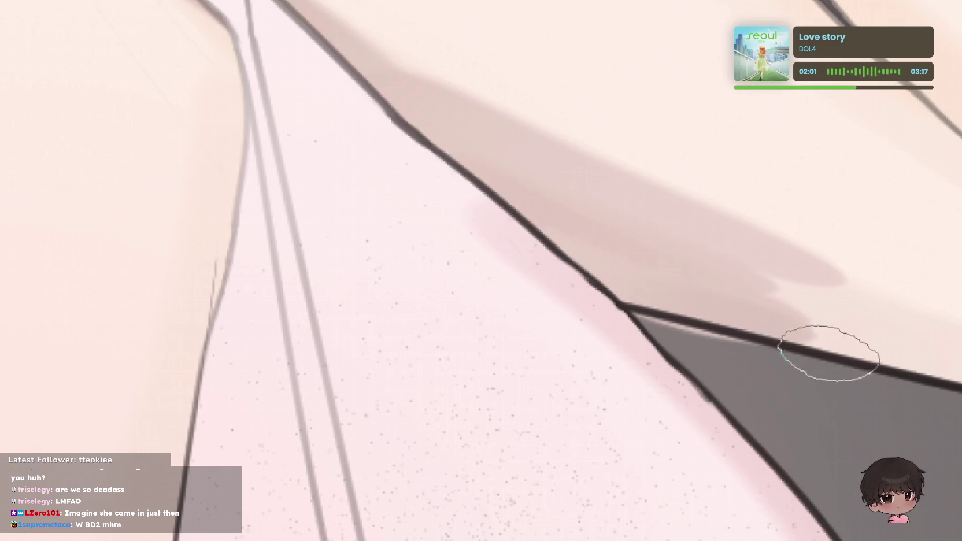
pyautogui.moveTo(708, 289); pyautogui.dragTo(908, 338)
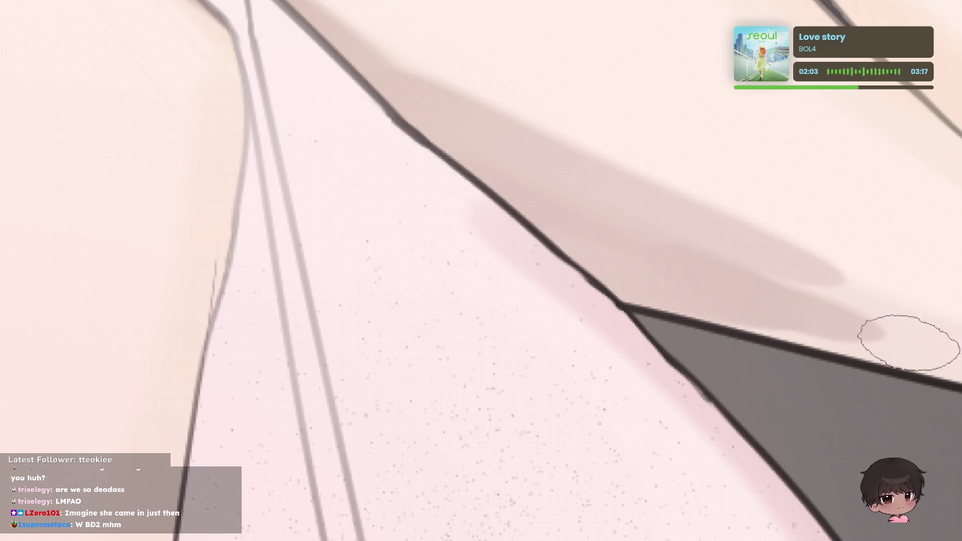
pyautogui.keyDown('alt'); pyautogui.click(762, 322); pyautogui.keyUp('alt')
pyautogui.moveTo(762, 321); pyautogui.dragTo(871, 316)
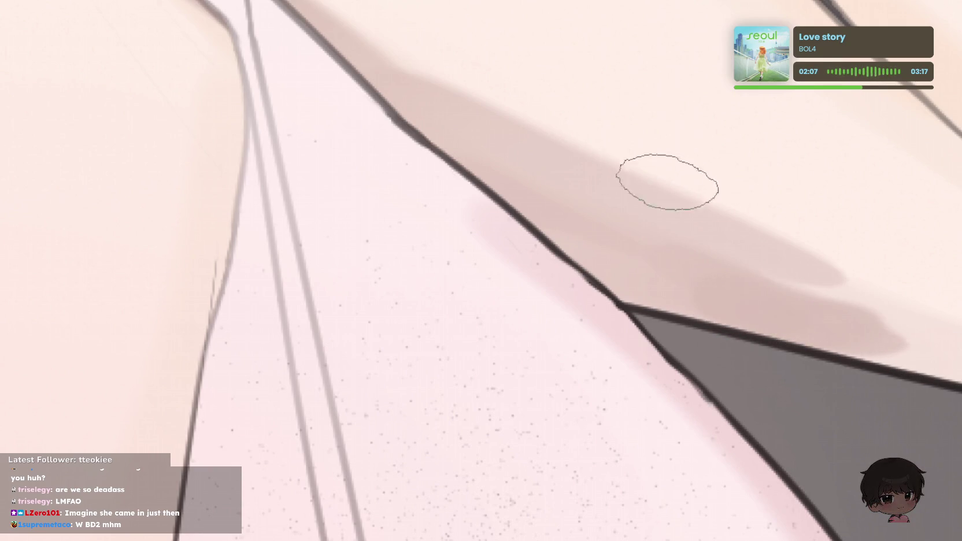
# - Extend the pink shadow along the arm's outline with a larger brush, then soften it smaller
pyautogui.moveTo(676, 246); pyautogui.dragTo(385, 142)
pyautogui.moveTo(456, 214); pyautogui.dragTo(641, 249)
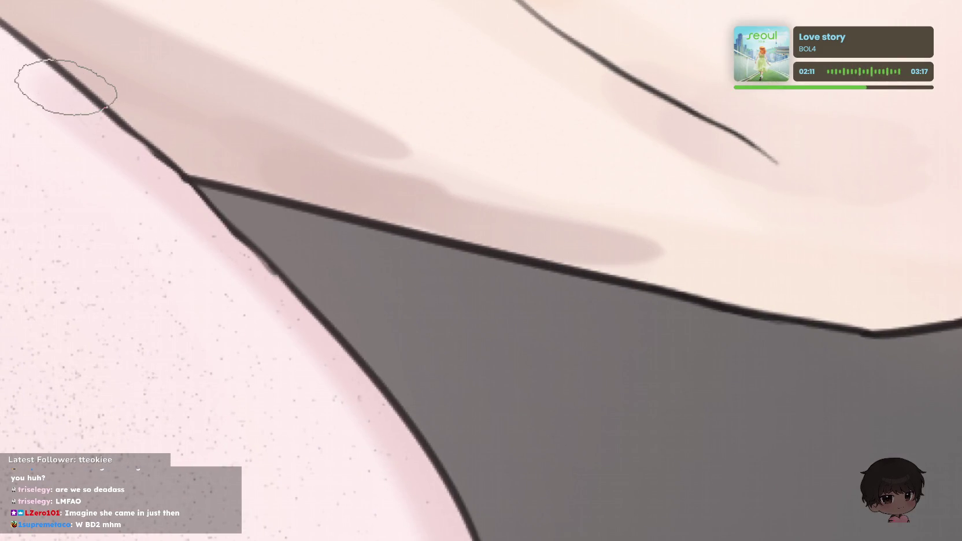
pyautogui.press(']')
pyautogui.press(']')
pyautogui.press(']')
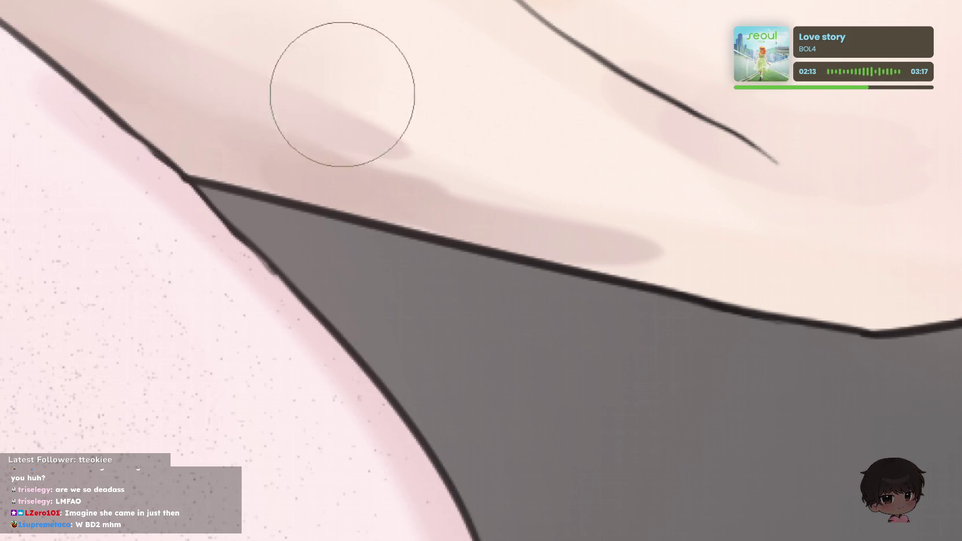
pyautogui.moveTo(405, 151); pyautogui.dragTo(508, 168)
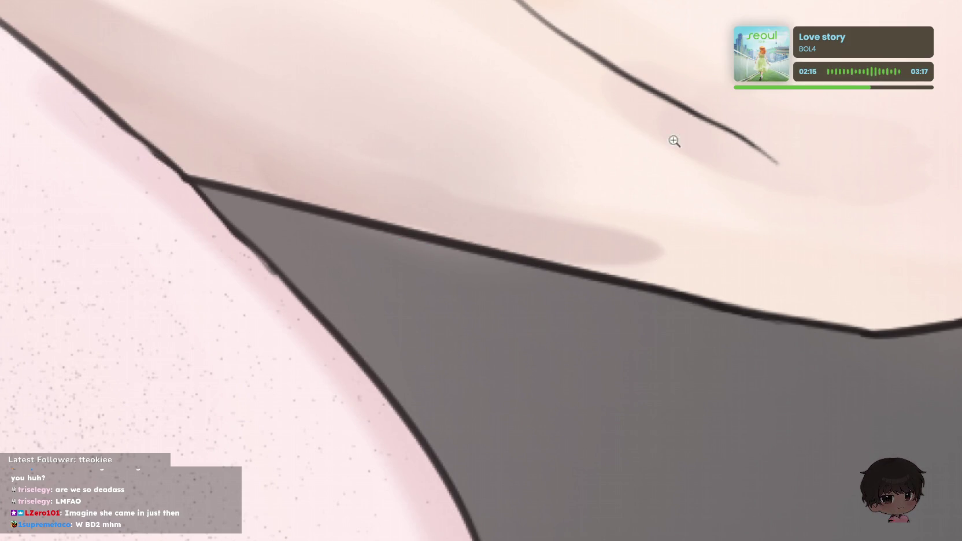
pyautogui.moveTo(674, 141); pyautogui.dragTo(633, 146)
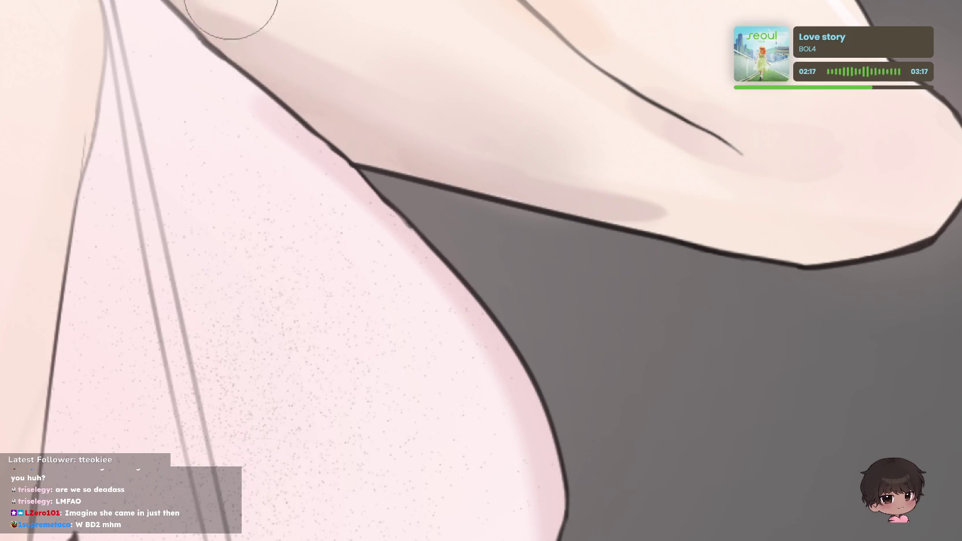
pyautogui.scroll(-3, 361, 10)
pyautogui.scroll(3, 573, 90)
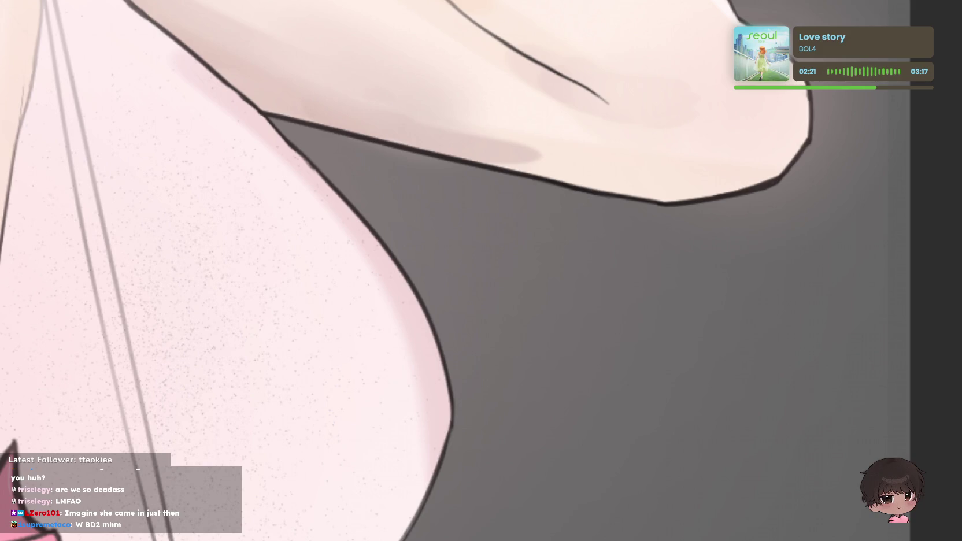
pyautogui.click(552, 121)
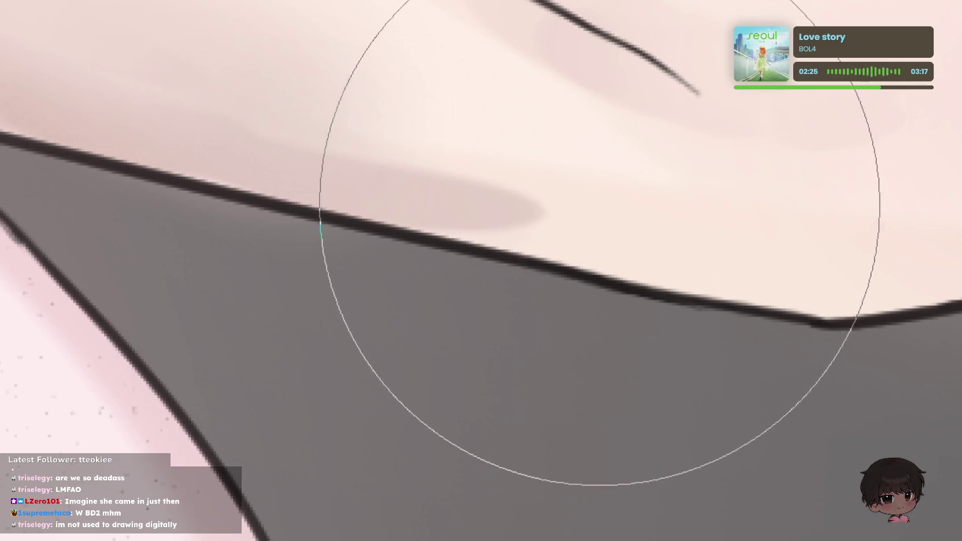
pyautogui.press('[')
pyautogui.press('[')
pyautogui.press('[')
pyautogui.moveTo(568, 223)
pyautogui.mouseDown()
pyautogui.moveTo(520, 238)
pyautogui.moveTo(523, 225)
pyautogui.moveTo(582, 243)
pyautogui.mouseUp()
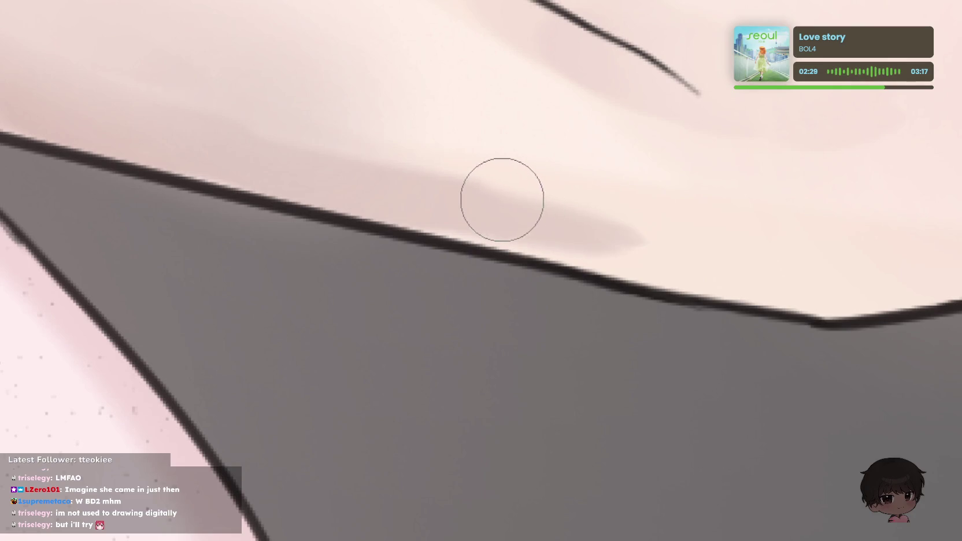
pyautogui.hotkey('ctrl', '-')
pyautogui.hotkey('ctrl', '-')
pyautogui.hotkey('ctrl', '-')
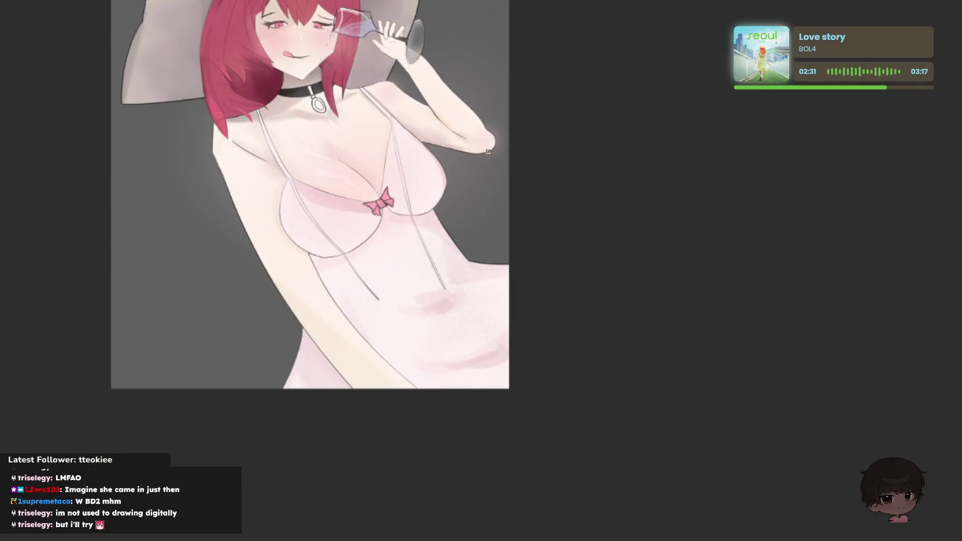
pyautogui.click(333, 131)
pyautogui.hotkey('ctrl', '-')
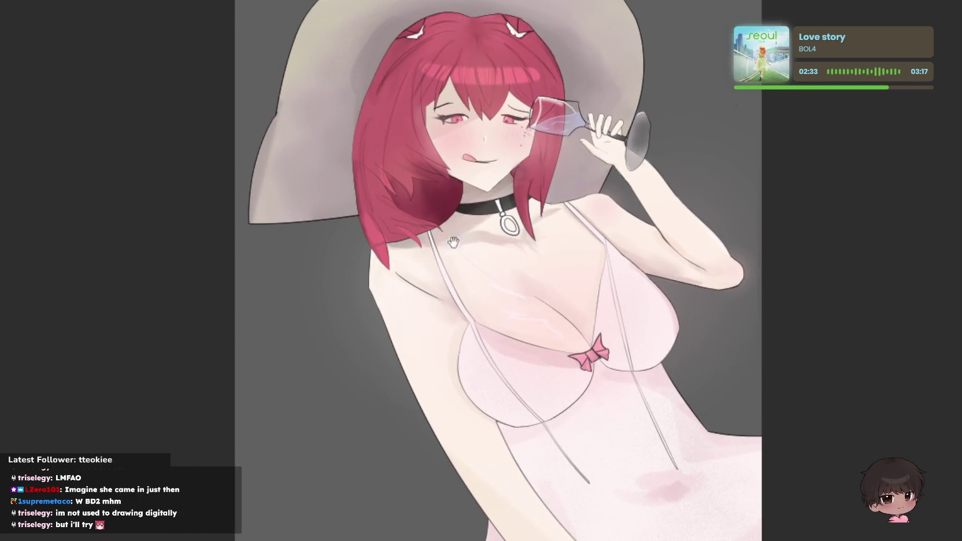
pyautogui.hotkey('ctrl', '-')
pyautogui.hotkey('ctrl', '-')
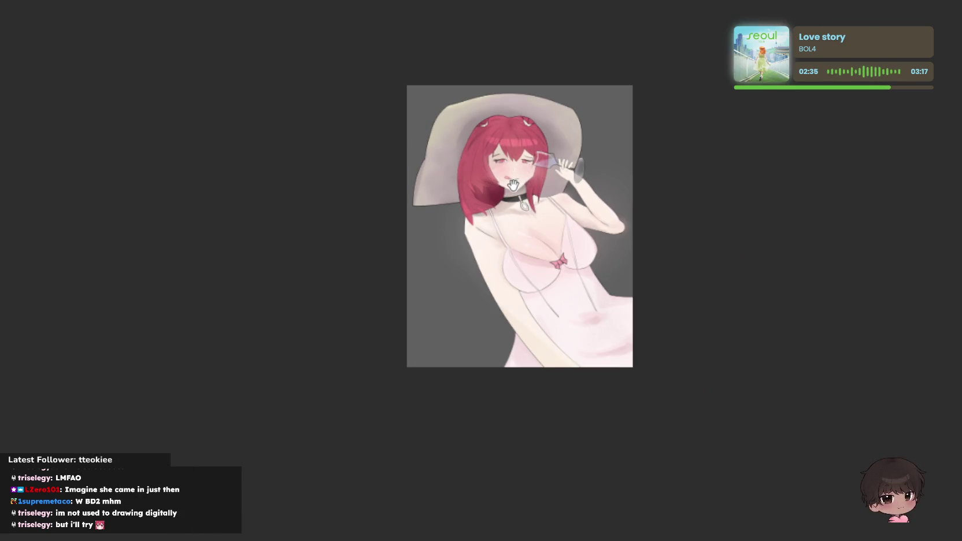
pyautogui.click(577, 168)
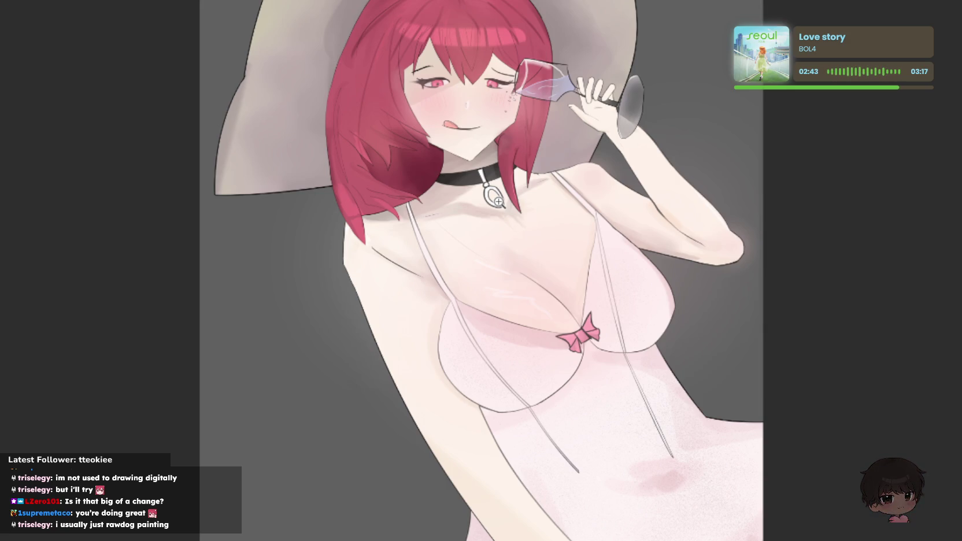
pyautogui.moveTo(442, 257)
pyautogui.mouseDown()
pyautogui.moveTo(723, 285)
pyautogui.moveTo(513, 302)
pyautogui.moveTo(637, 343)
pyautogui.moveTo(610, 300)
pyautogui.moveTo(576, 290)
pyautogui.moveTo(525, 297)
pyautogui.moveTo(616, 261)
pyautogui.moveTo(559, 265)
pyautogui.moveTo(628, 253)
pyautogui.moveTo(708, 258)
pyautogui.moveTo(654, 255)
pyautogui.moveTo(712, 240)
pyautogui.moveTo(807, 253)
pyautogui.moveTo(731, 237)
pyautogui.moveTo(729, 221)
pyautogui.moveTo(769, 214)
pyautogui.moveTo(785, 189)
pyautogui.moveTo(763, 193)
pyautogui.moveTo(846, 208)
pyautogui.moveTo(757, 208)
pyautogui.moveTo(656, 250)
pyautogui.mouseUp()
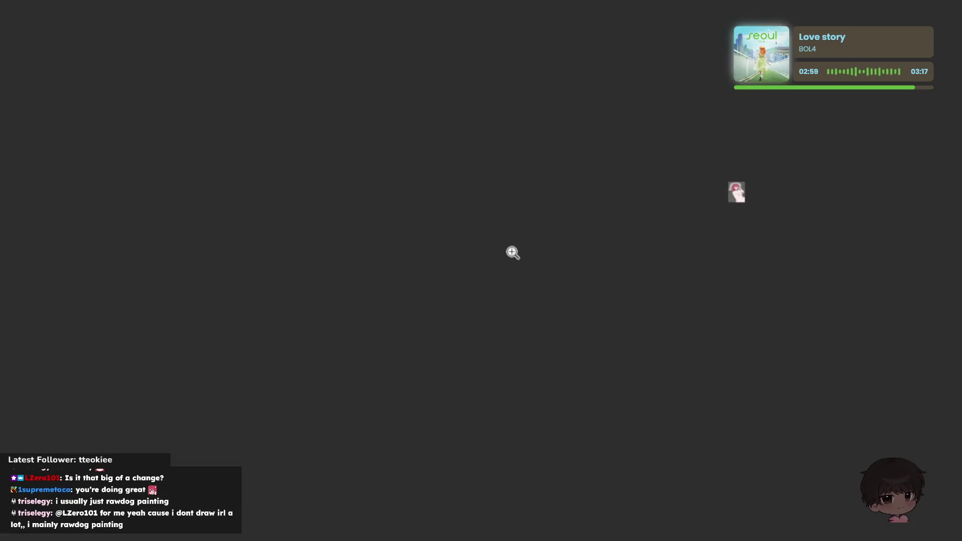
pyautogui.moveTo(511, 253)
pyautogui.mouseDown()
pyautogui.moveTo(947, 230)
pyautogui.moveTo(607, 273)
pyautogui.moveTo(769, 258)
pyautogui.moveTo(776, 229)
pyautogui.moveTo(521, 271)
pyautogui.moveTo(183, 186)
pyautogui.moveTo(236, 195)
pyautogui.moveTo(476, 279)
pyautogui.moveTo(552, 197)
pyautogui.moveTo(423, 228)
pyautogui.moveTo(530, 258)
pyautogui.moveTo(518, 272)
pyautogui.moveTo(590, 284)
pyautogui.moveTo(489, 303)
pyautogui.moveTo(629, 298)
pyautogui.moveTo(405, 289)
pyautogui.moveTo(749, 242)
pyautogui.moveTo(687, 271)
pyautogui.moveTo(466, 291)
pyautogui.moveTo(544, 71)
pyautogui.mouseUp()
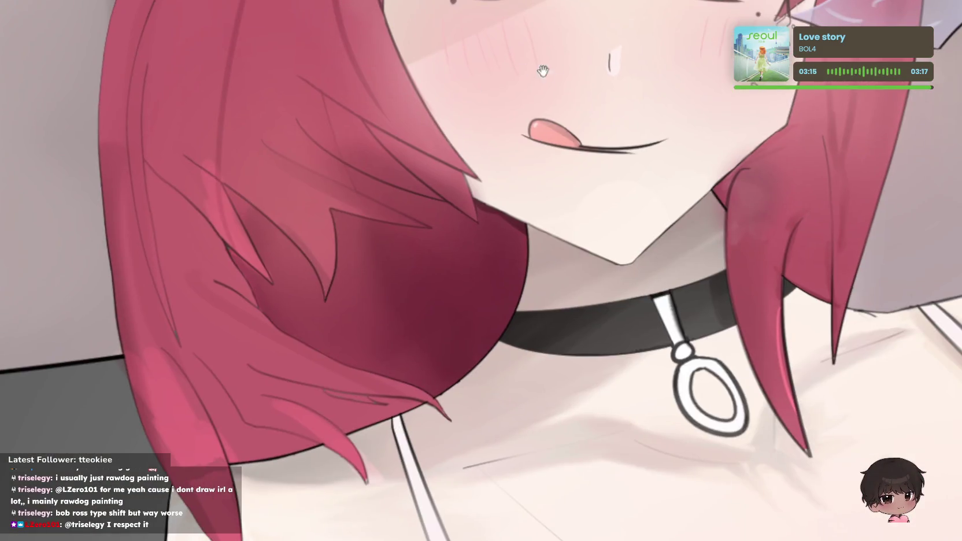
pyautogui.hotkey('ctrl', '-')
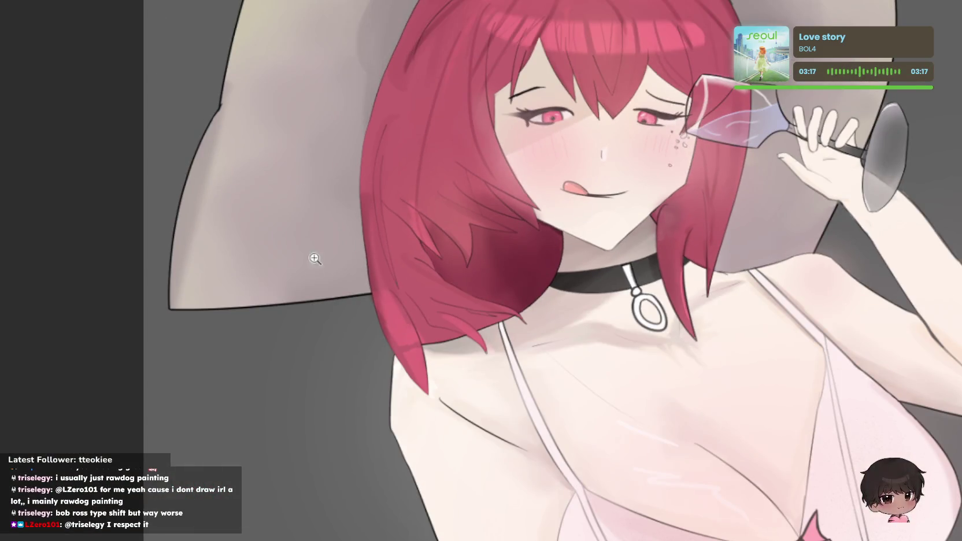
pyautogui.moveTo(313, 257); pyautogui.dragTo(433, 266)
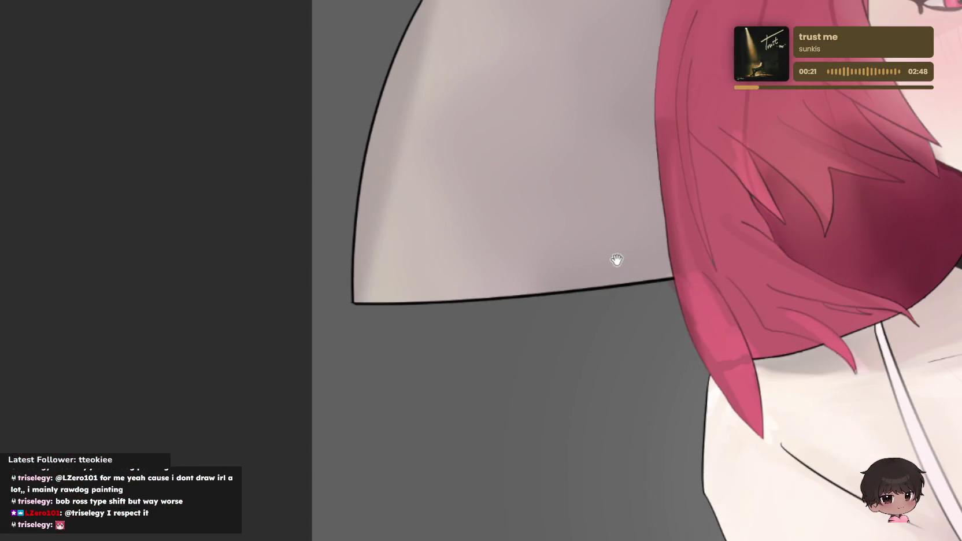
pyautogui.scroll(2, 616, 259)
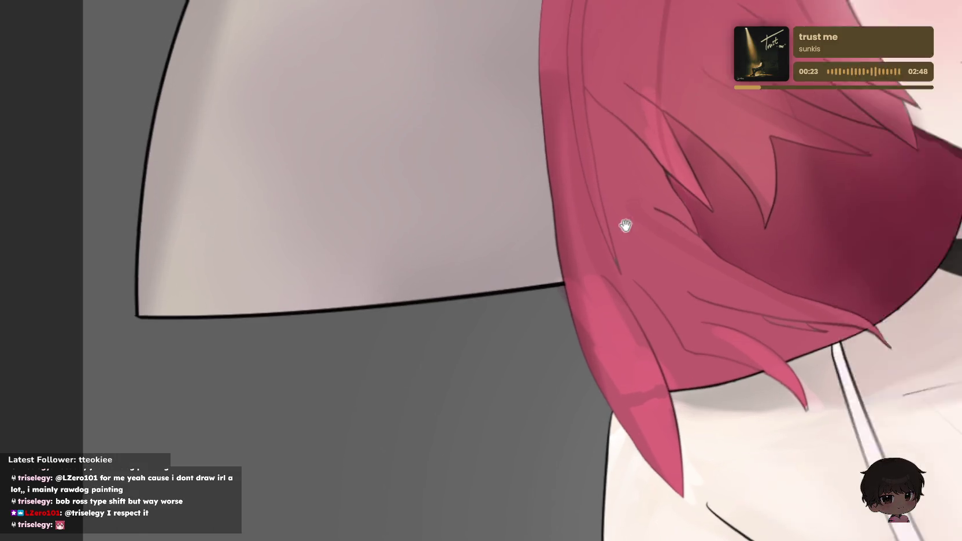
pyautogui.scroll(-3, 623, 221)
pyautogui.scroll(3, 431, 216)
pyautogui.scroll(3, 453, 218)
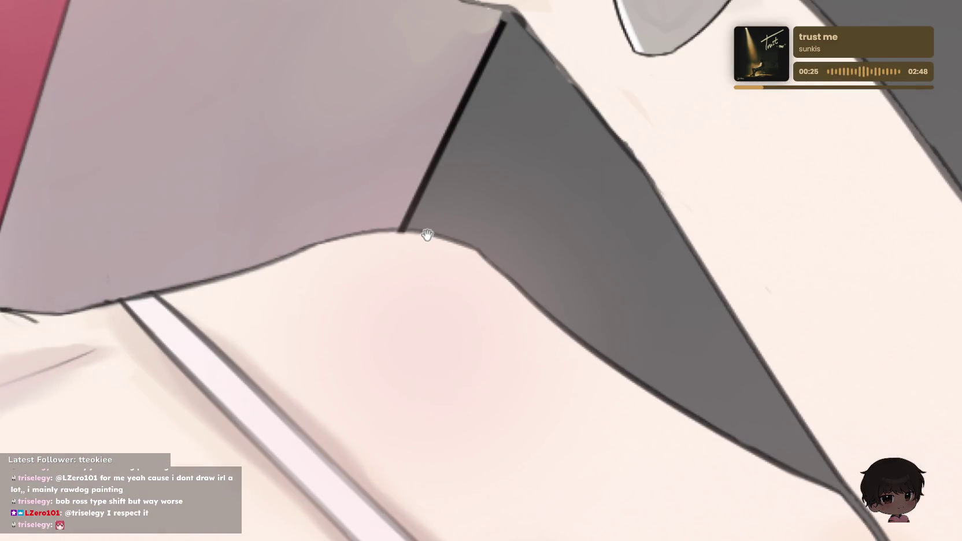
pyautogui.scroll(-4, 537, 219)
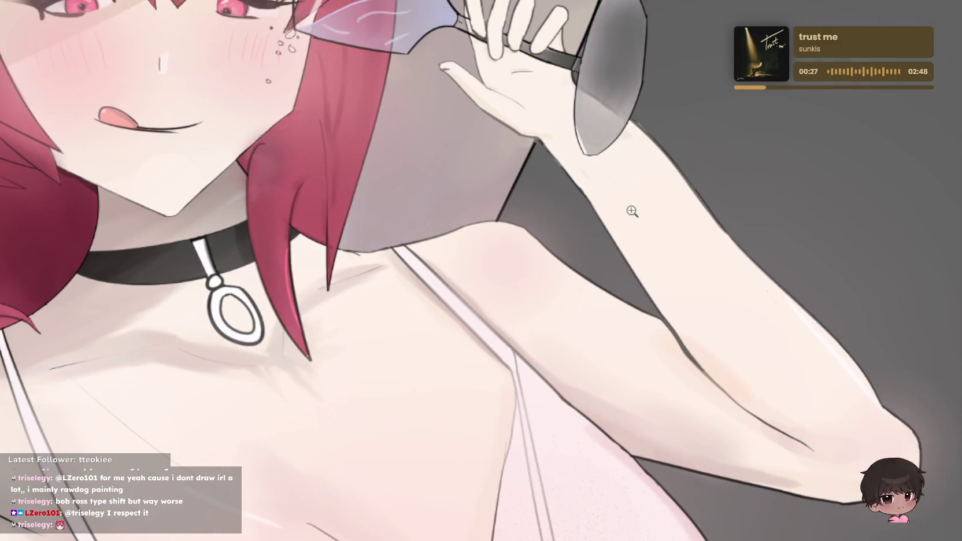
pyautogui.scroll(-2, 604, 163)
pyautogui.scroll(-1, 604, 163)
pyautogui.scroll(-2, 450, 181)
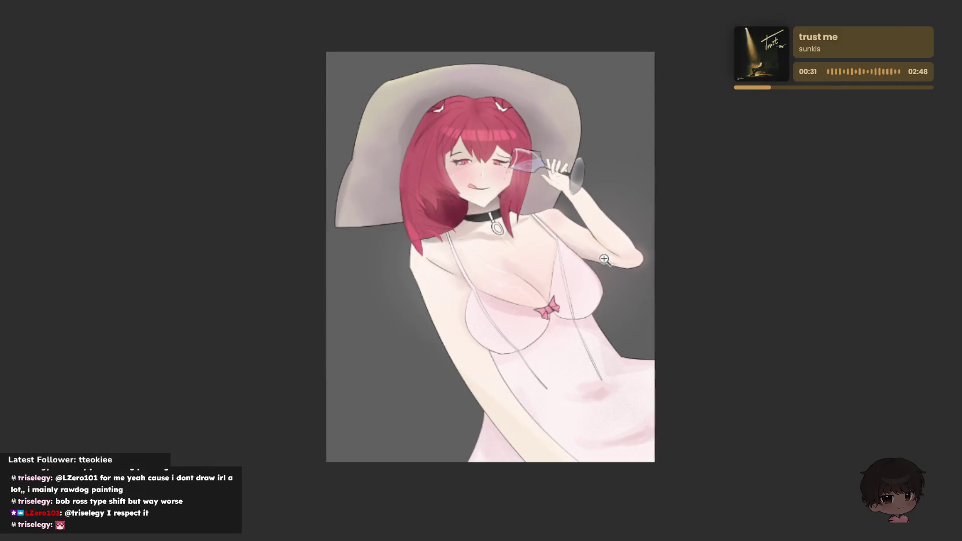
pyautogui.scroll(2, 571, 216)
pyautogui.scroll(-1, 560, 166)
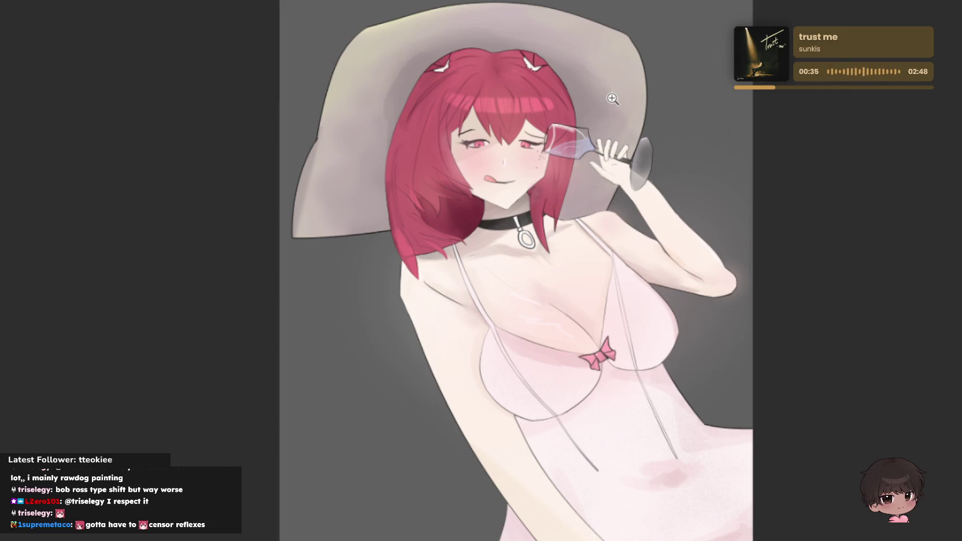
pyautogui.scroll(1, 510, 308)
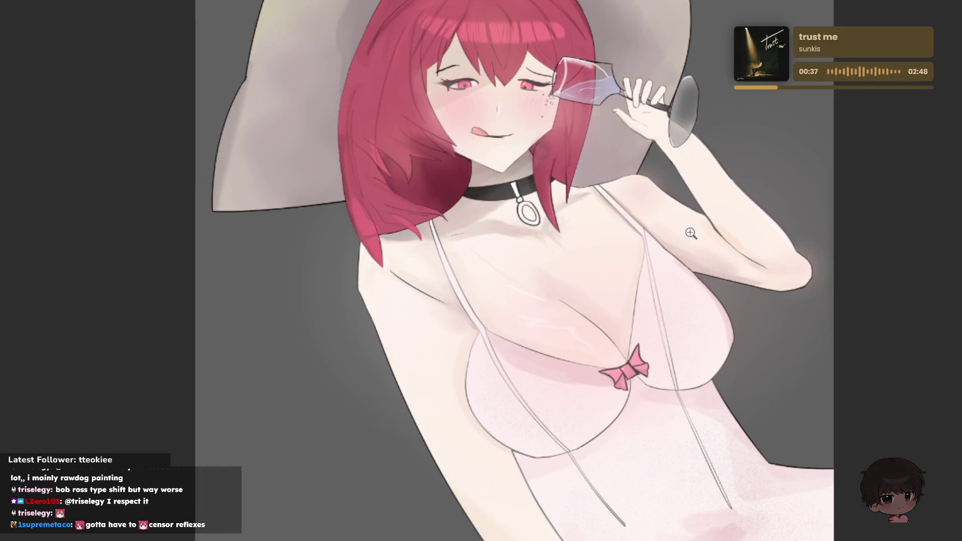
pyautogui.scroll(3, 751, 231)
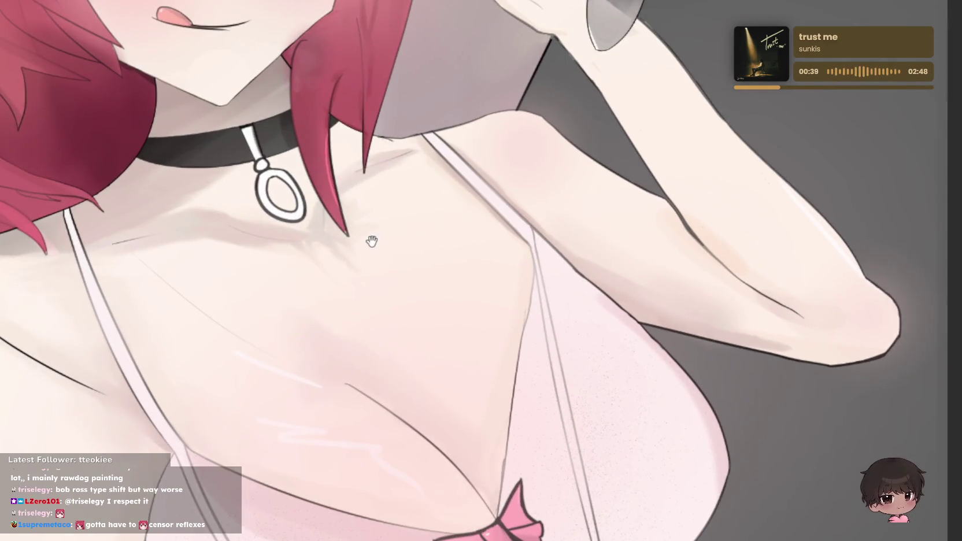
pyautogui.scroll(-2, 627, 258)
pyautogui.scroll(4, 573, 288)
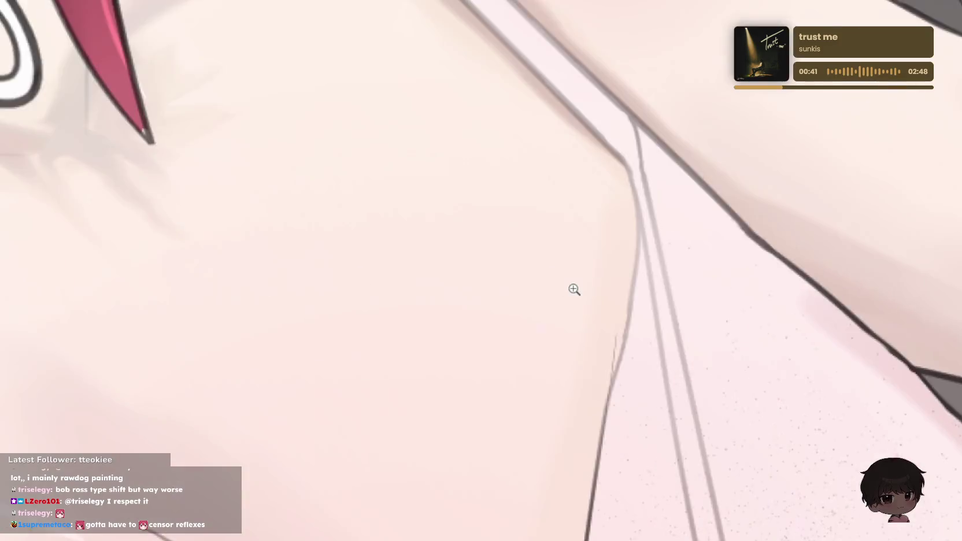
pyautogui.scroll(-1, 504, 299)
# - Undo the previous stroke and airbrush a soft shadow along the chest line down to the bow
pyautogui.moveTo(292, 305)
pyautogui.mouseDown()
pyautogui.moveTo(459, 198)
pyautogui.moveTo(529, 246)
pyautogui.mouseUp()
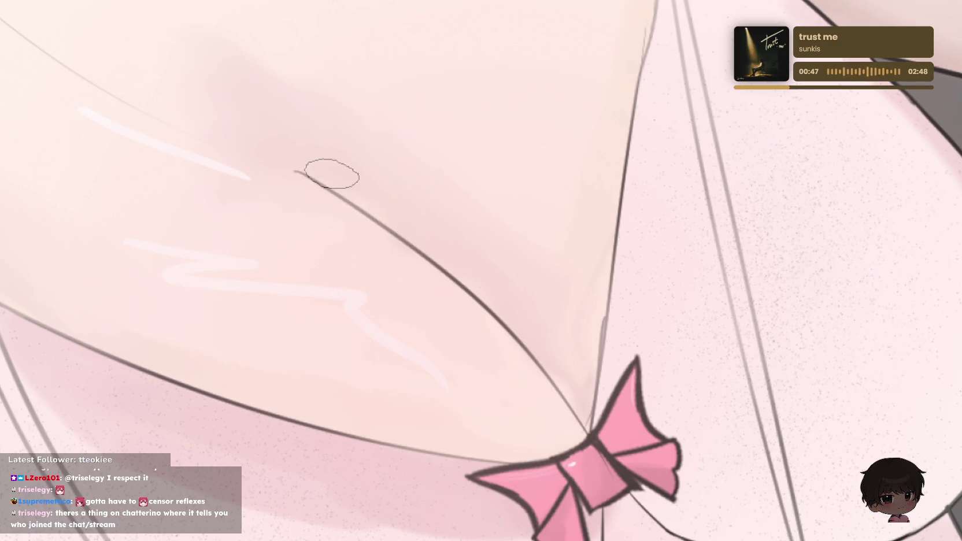
pyautogui.scroll(2, 551, 277)
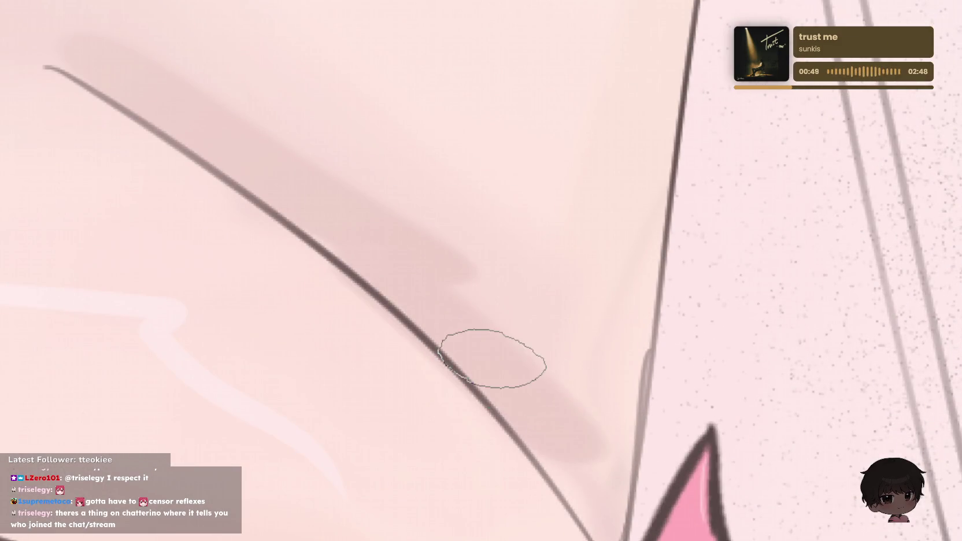
pyautogui.hotkey('ctrl', 'z')
pyautogui.hotkey('ctrl', 'z')
pyautogui.moveTo(107, 61); pyautogui.dragTo(500, 363)
pyautogui.moveTo(483, 312)
pyautogui.mouseDown()
pyautogui.moveTo(562, 441)
pyautogui.moveTo(602, 484)
pyautogui.mouseUp()
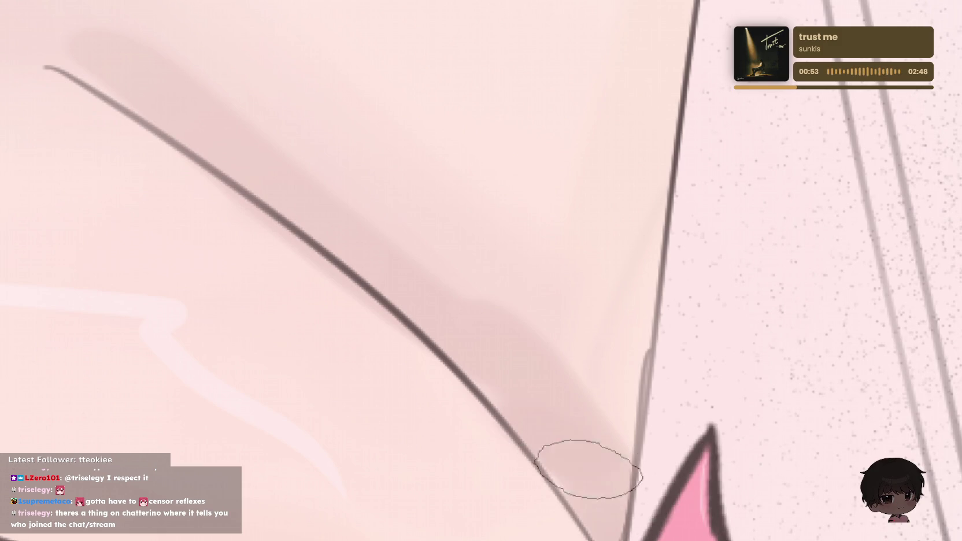
# - Add a soft airbrushed shadow beside the strap line
pyautogui.moveTo(627, 258); pyautogui.dragTo(658, 499)
pyautogui.scroll(-2, 736, 176)
pyautogui.scroll(-2, 796, 159)
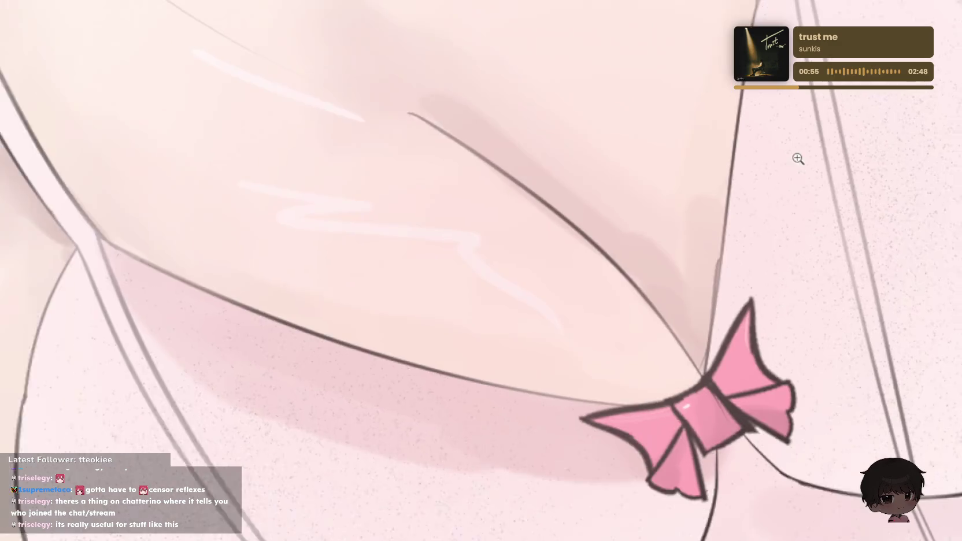
pyautogui.scroll(-1, 774, 203)
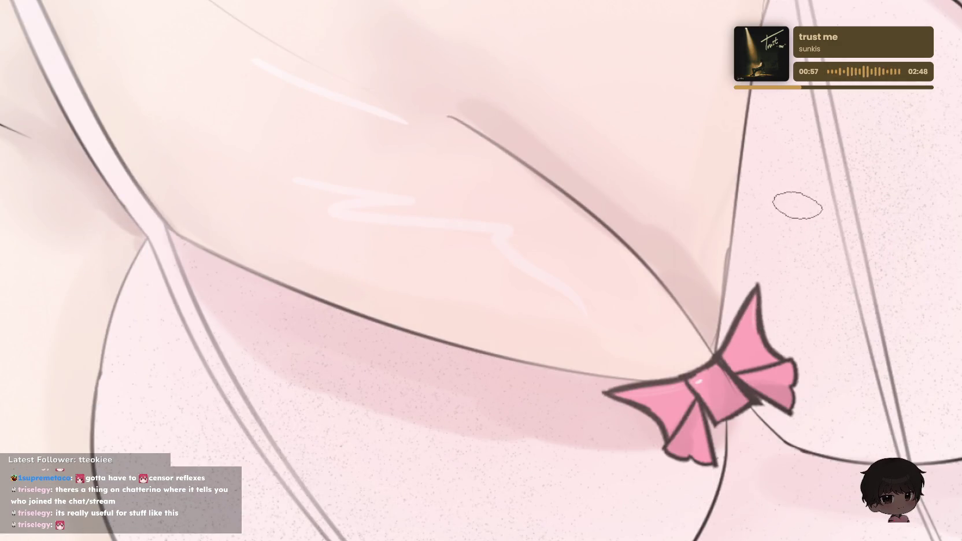
pyautogui.scroll(2, 815, 218)
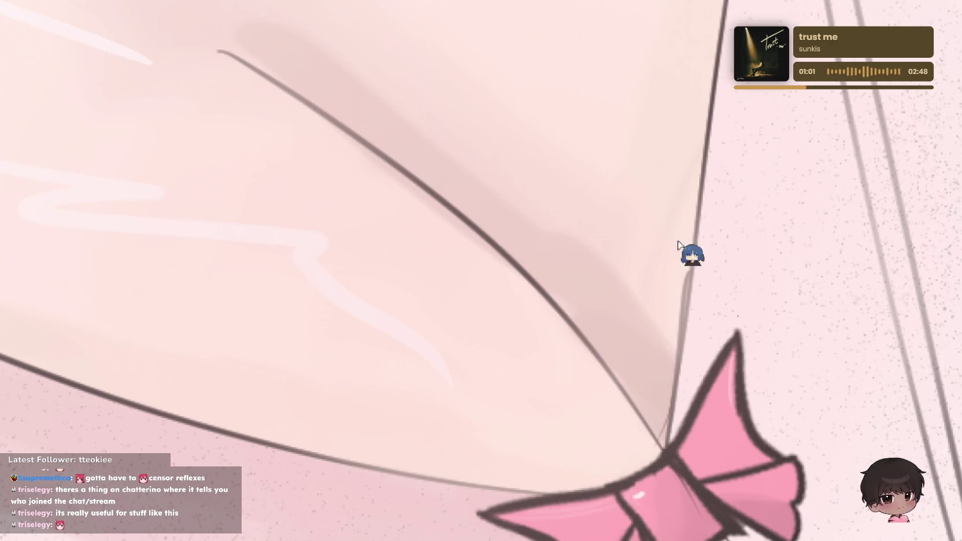
pyautogui.scroll(-3, 659, 257)
pyautogui.scroll(5, 370, 316)
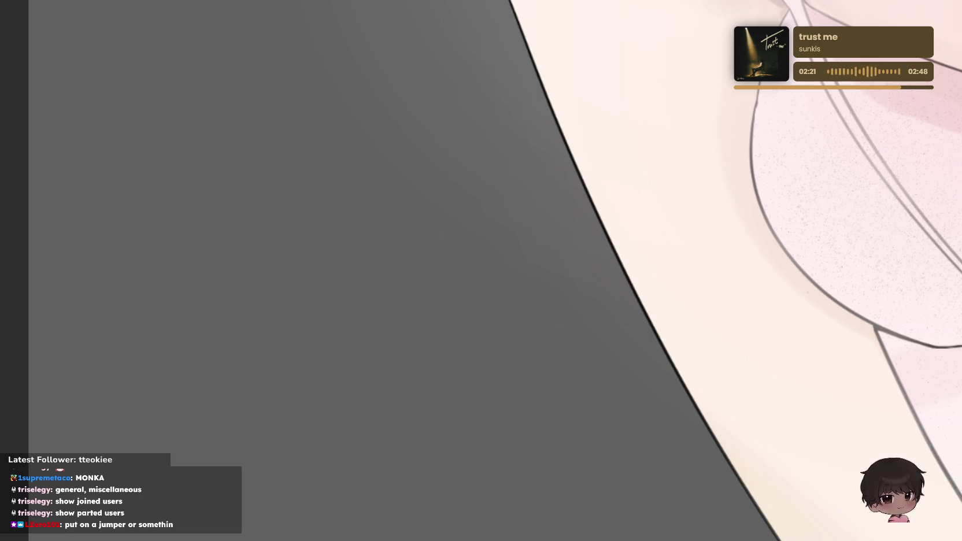
pyautogui.hotkey('ctrl', '0')
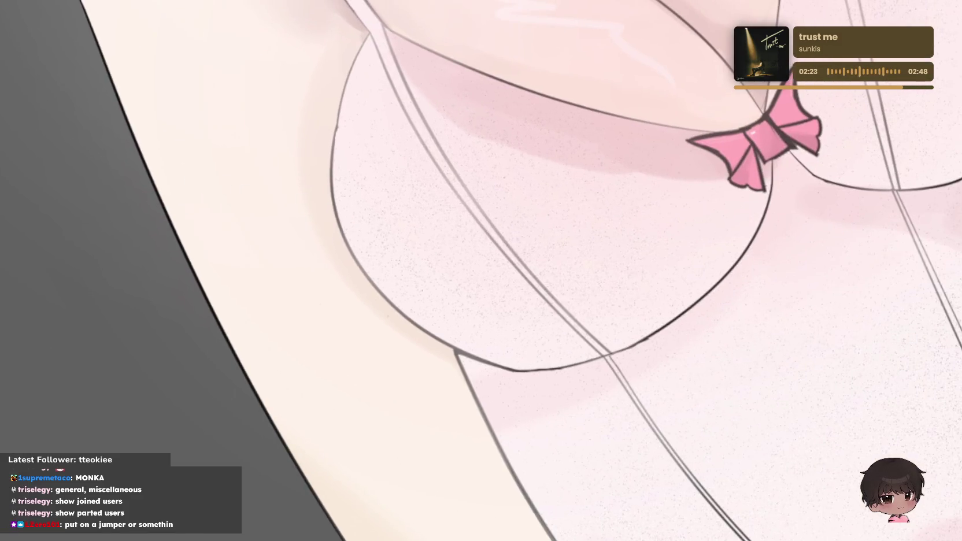
pyautogui.scroll(-1, 715, 49)
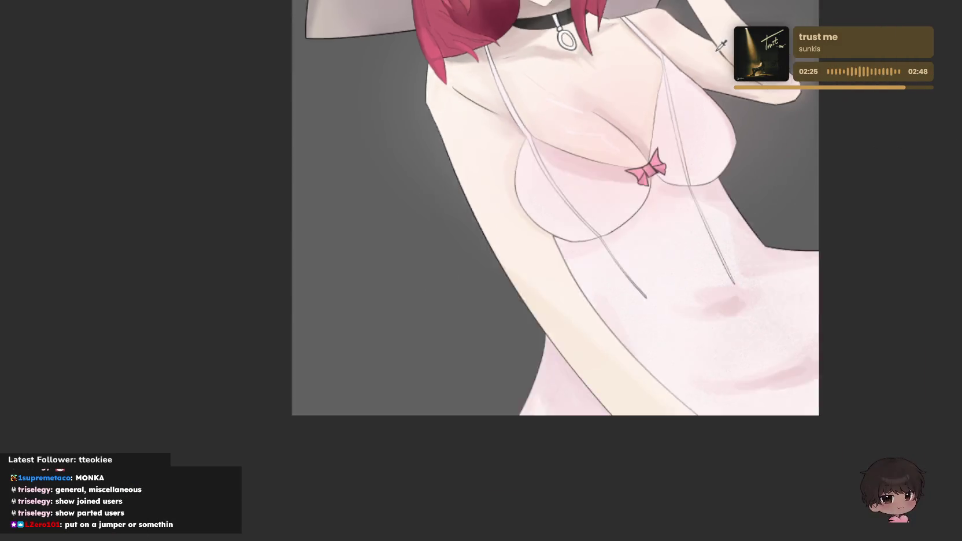
pyautogui.scroll(-2, 717, 47)
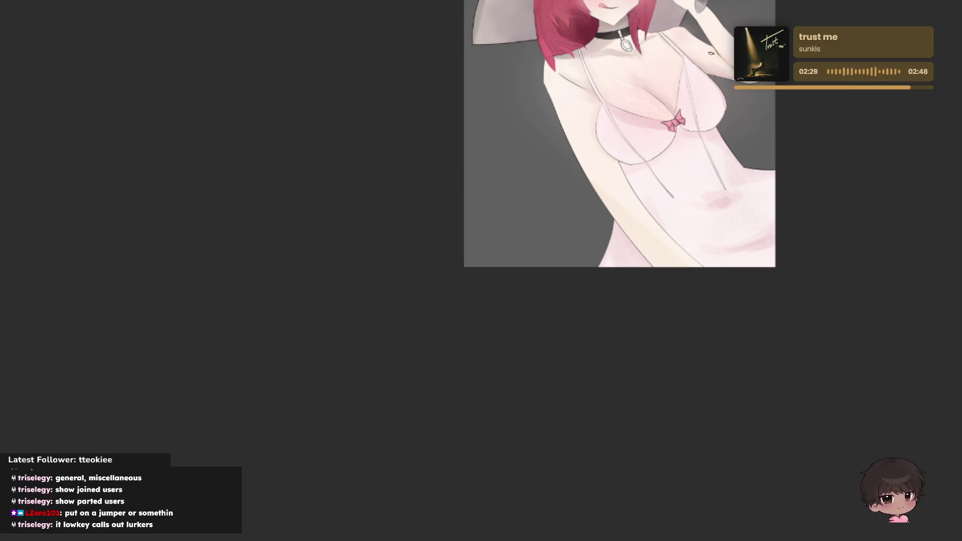
pyautogui.scroll(1, 676, 116)
pyautogui.scroll(1, 595, 168)
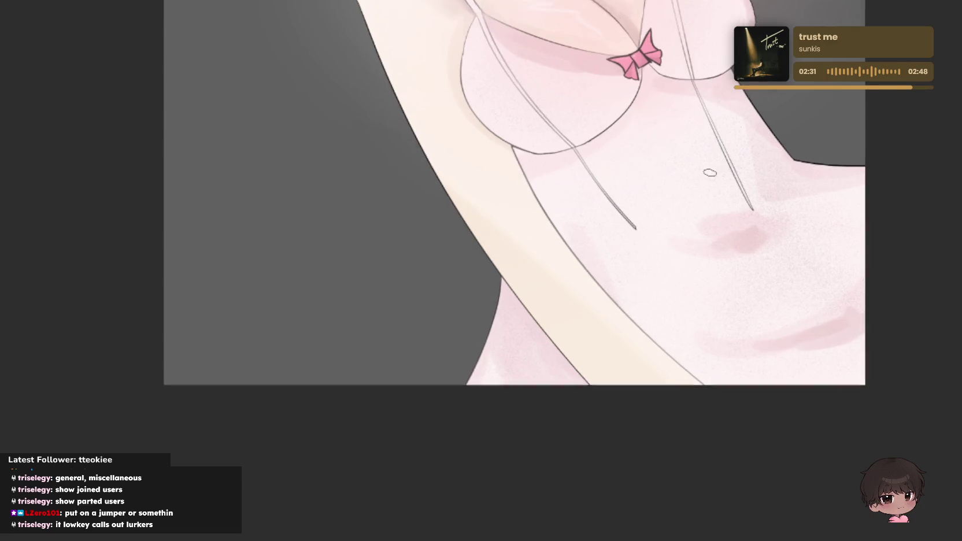
pyautogui.scroll(2, 520, 213)
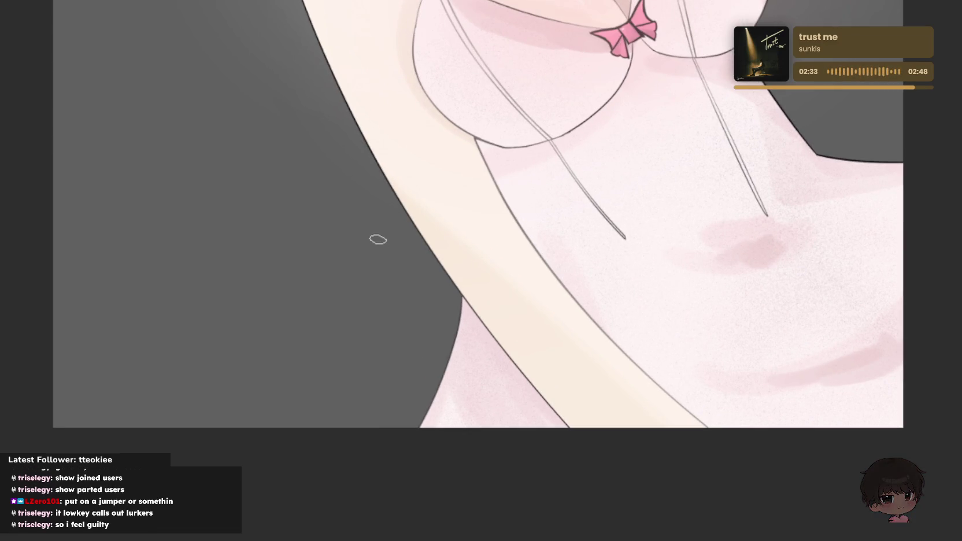
pyautogui.scroll(1, 376, 237)
pyautogui.scroll(1, 373, 229)
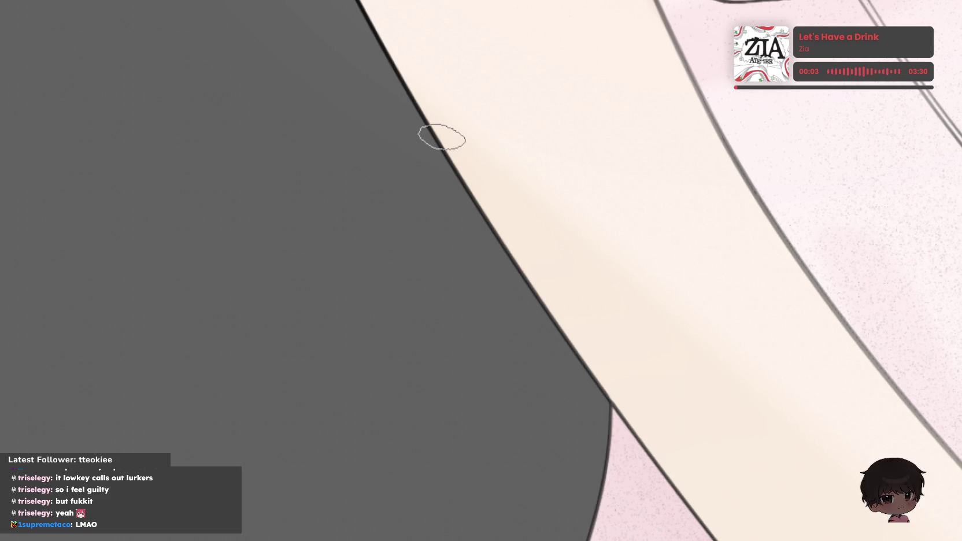
# - Discard a stray stroke near the arm, make the brush much larger, and zoom in on the chest
pyautogui.scroll(-3, 569, 279)
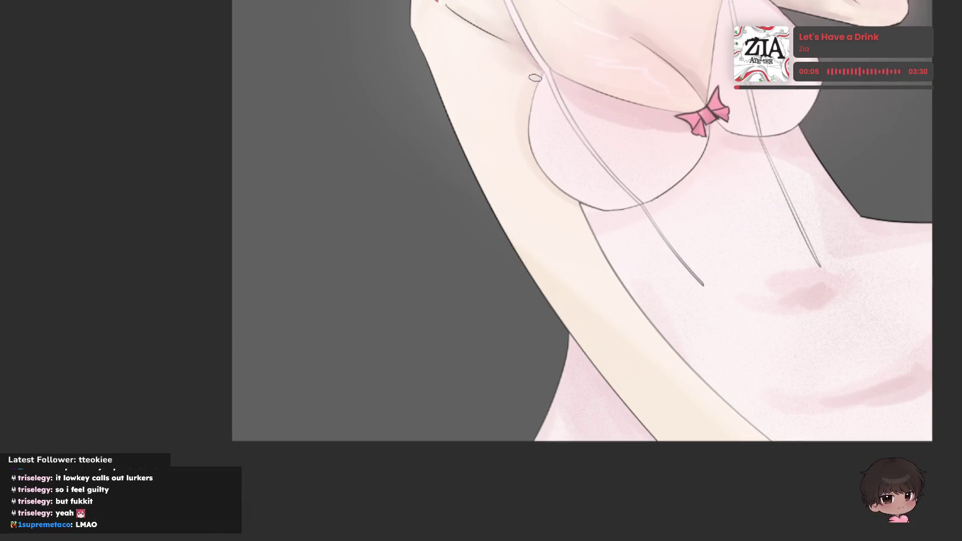
pyautogui.scroll(3, 589, 258)
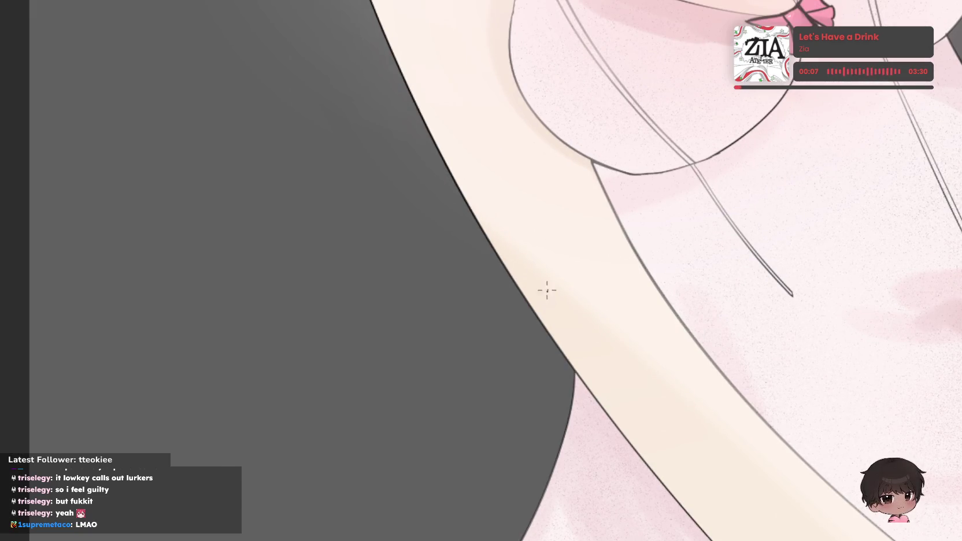
pyautogui.moveTo(488, 133); pyautogui.dragTo(542, 145)
pyautogui.hotkey('ctrl', 'z')
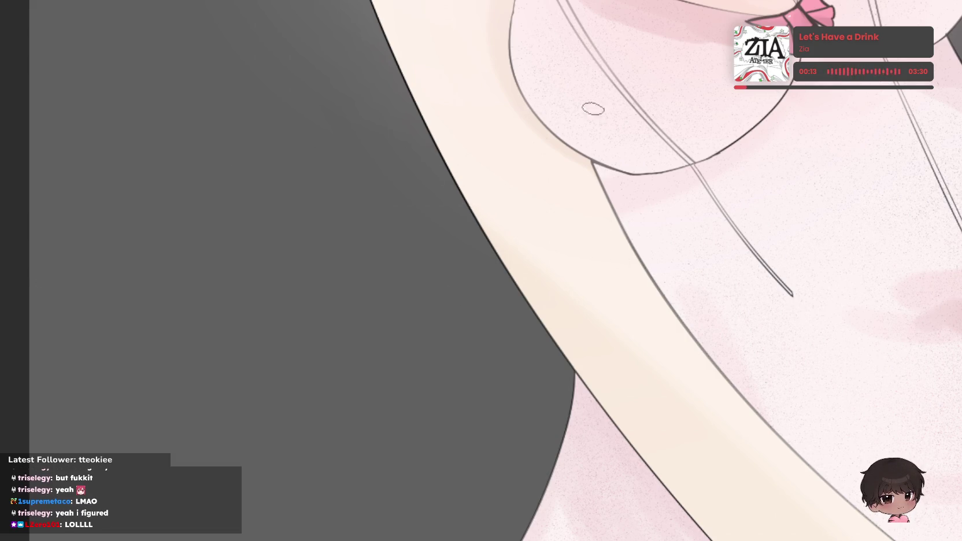
pyautogui.press(']')
pyautogui.press(']')
pyautogui.press(']')
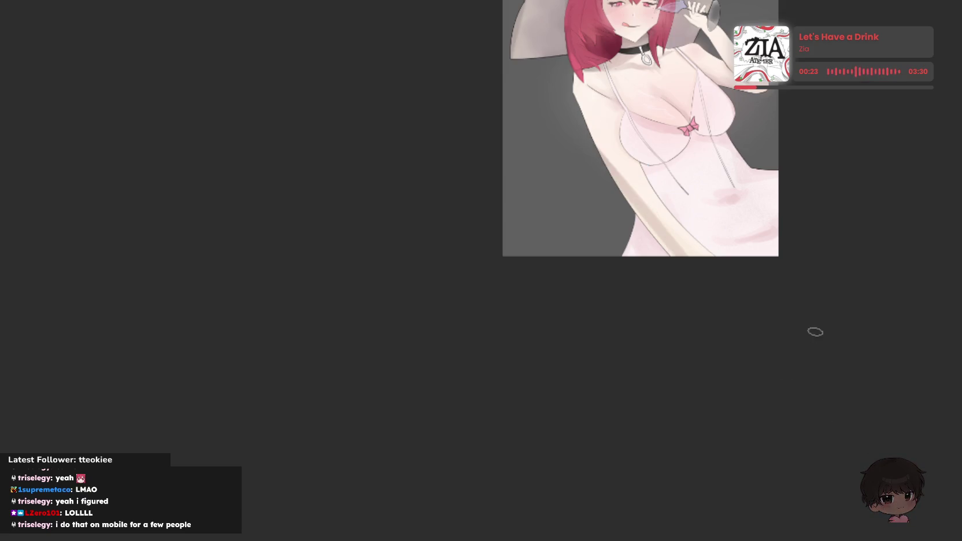
pyautogui.click(684, 175)
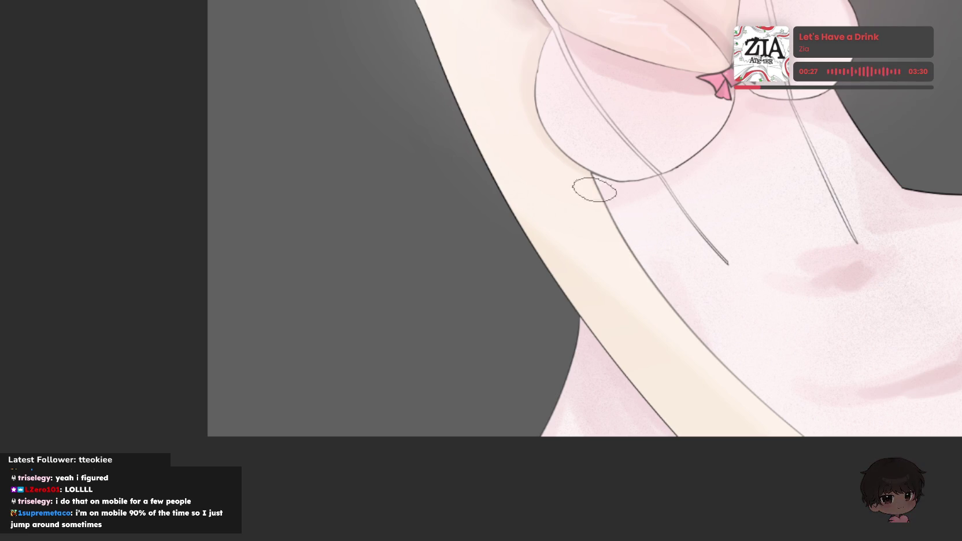
pyautogui.scroll(3, 580, 191)
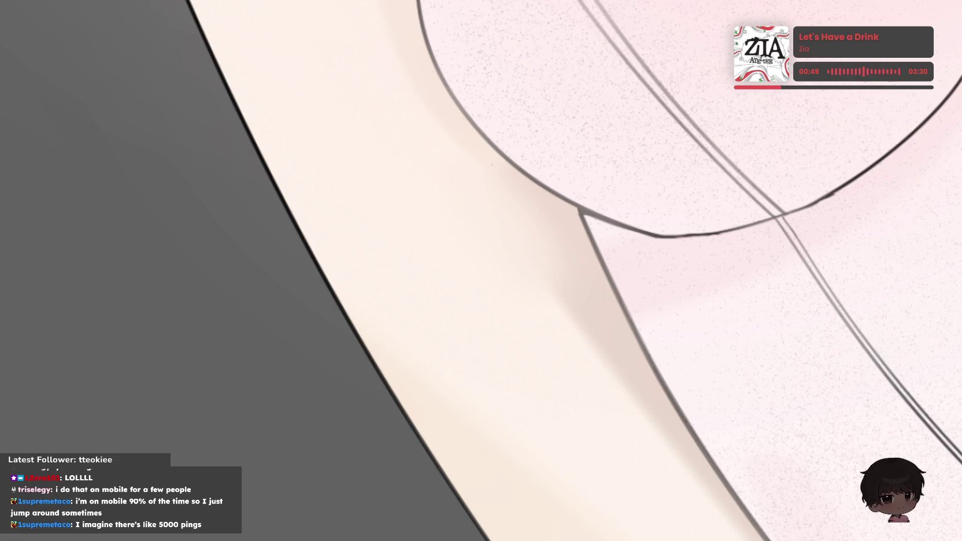
pyautogui.scroll(-2, 645, 126)
pyautogui.scroll(-3, 645, 126)
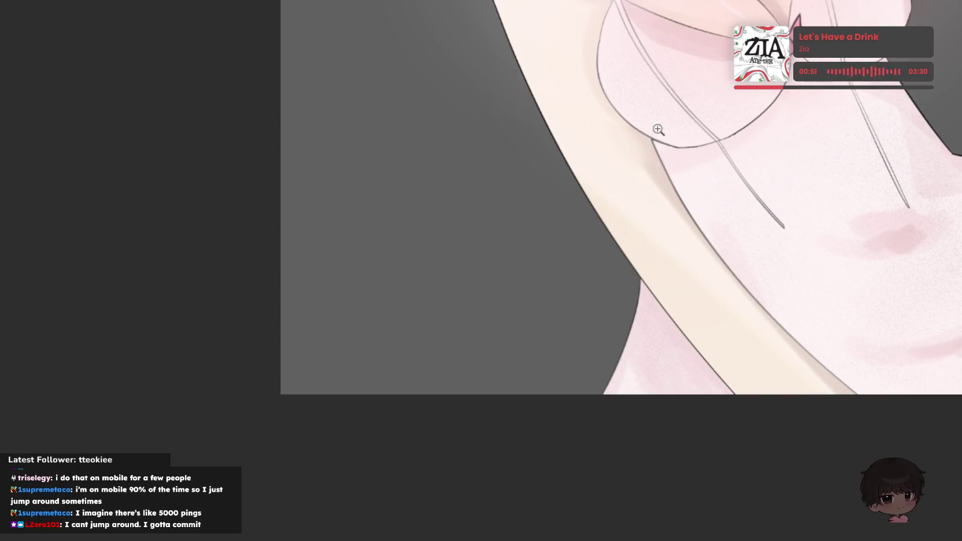
pyautogui.scroll(-2, 427, 116)
pyautogui.scroll(-2, 456, 167)
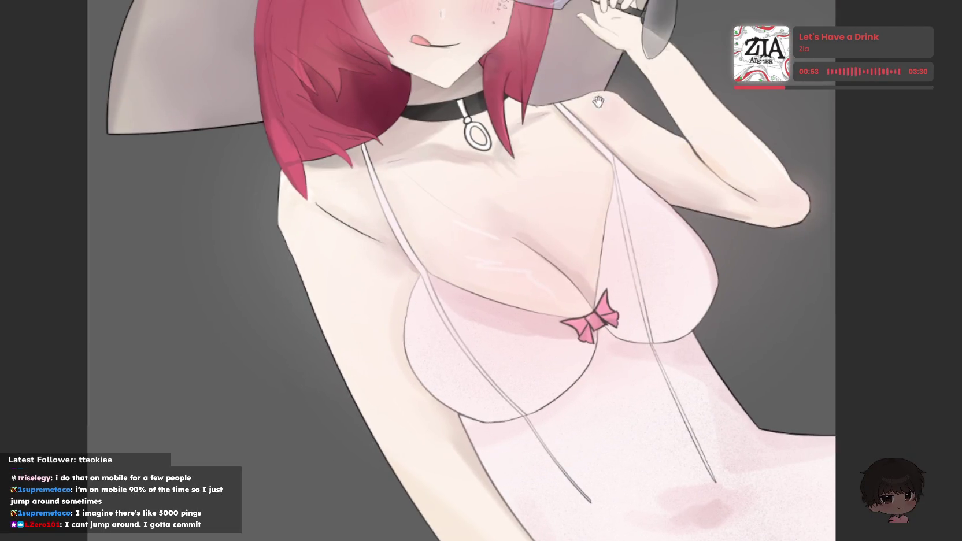
pyautogui.scroll(-1, 520, 144)
pyautogui.scroll(4, 581, 110)
pyautogui.scroll(-2, 611, 107)
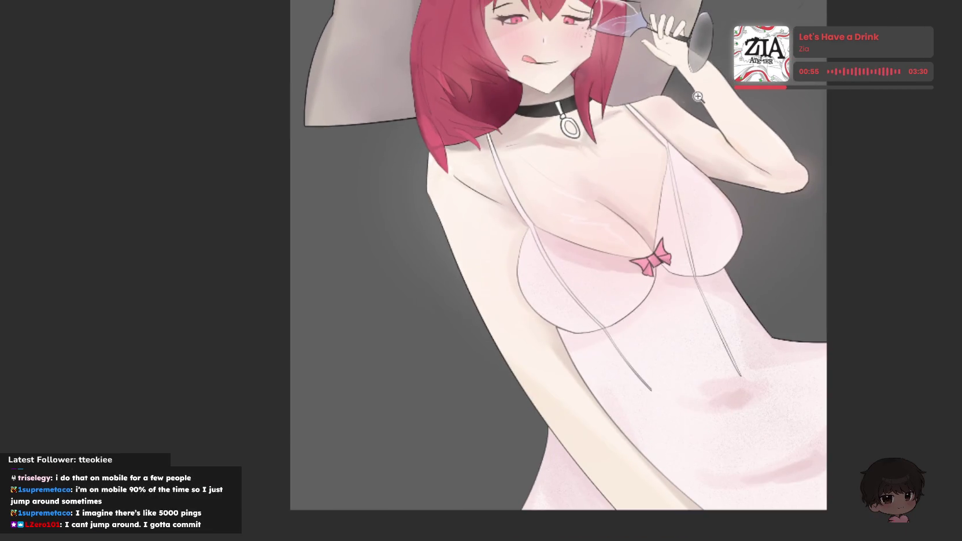
pyautogui.scroll(3, 604, 101)
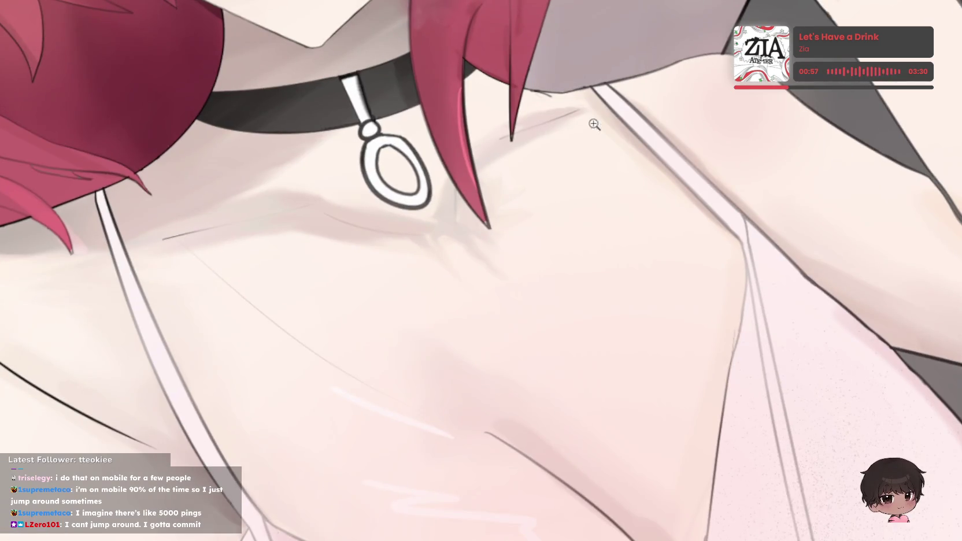
pyautogui.scroll(-2, 590, 125)
pyautogui.scroll(3, 540, 85)
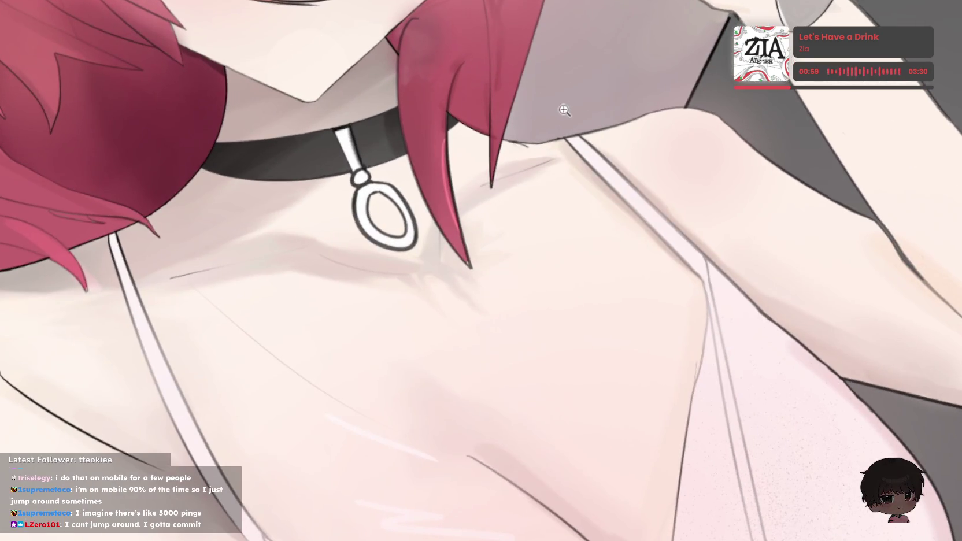
pyautogui.scroll(-3, 565, 105)
pyautogui.scroll(1, 499, 238)
pyautogui.scroll(-2, 431, 293)
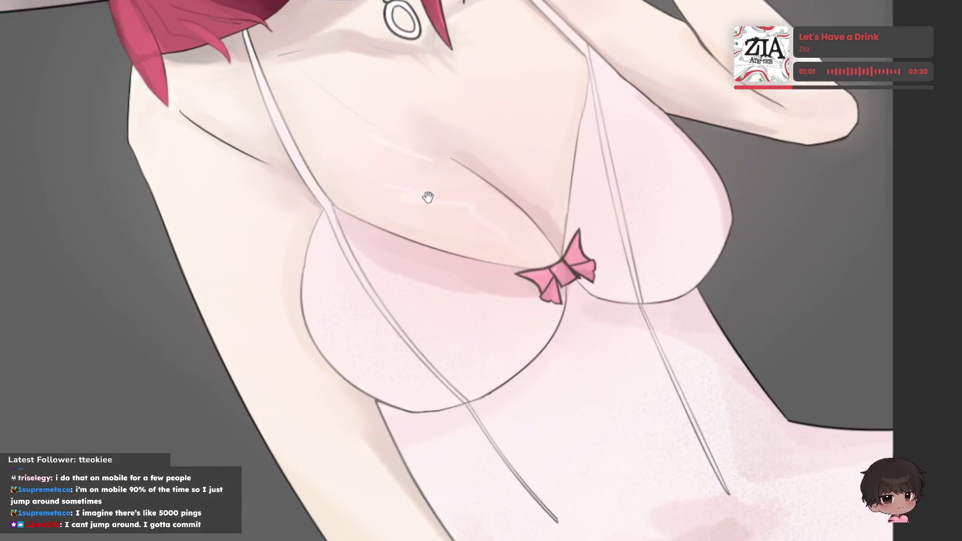
pyautogui.scroll(-2, 539, 224)
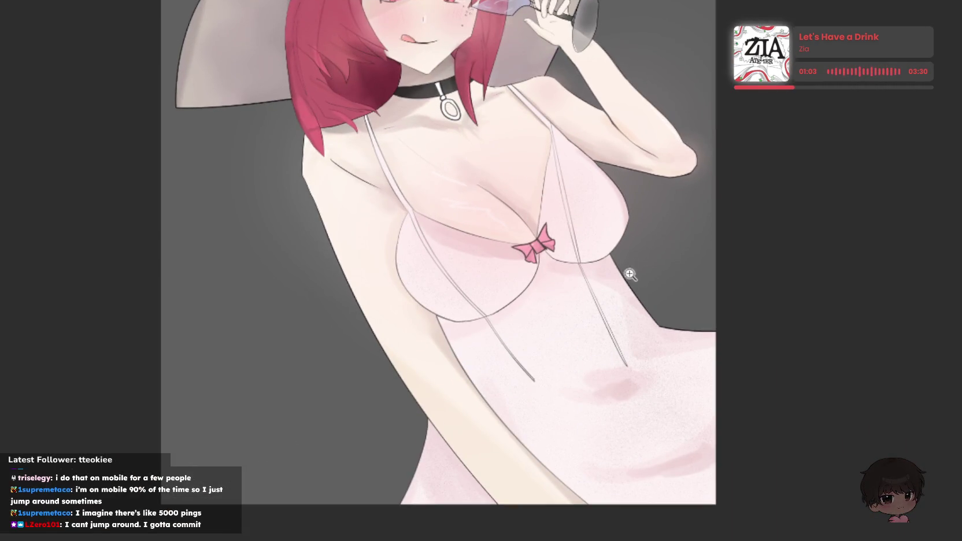
pyautogui.scroll(3, 508, 152)
pyautogui.scroll(2, 607, 69)
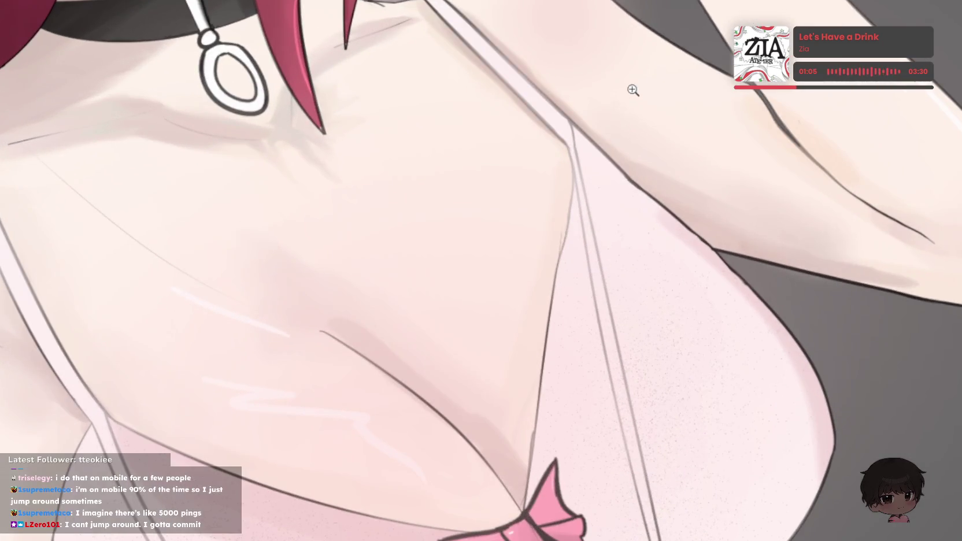
pyautogui.scroll(-2, 520, 174)
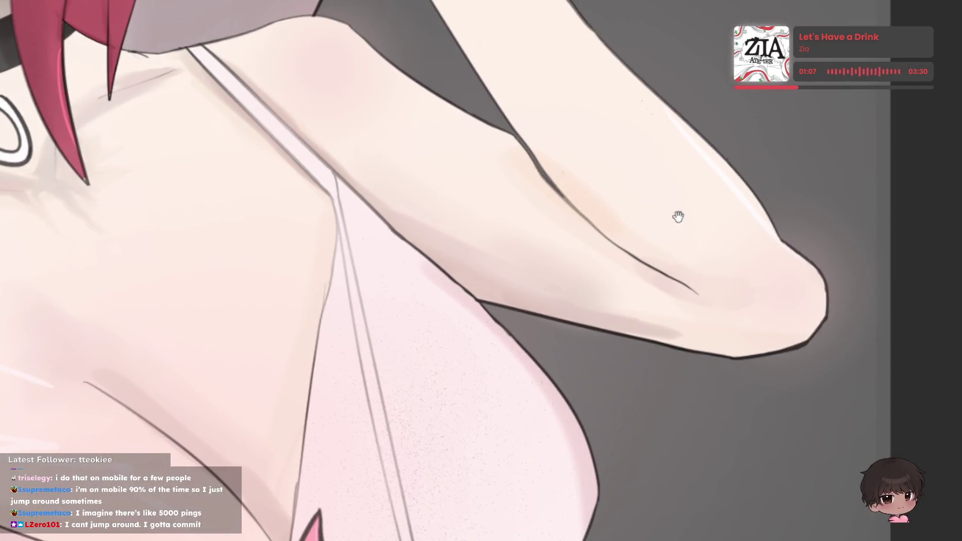
pyautogui.scroll(-2, 687, 208)
pyautogui.scroll(4, 688, 197)
pyautogui.scroll(2, 684, 191)
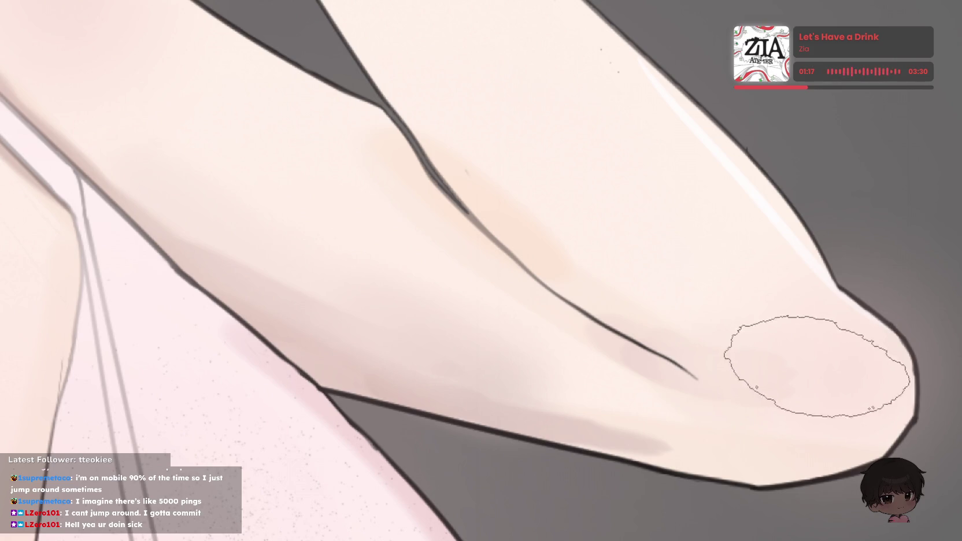
pyautogui.scroll(-5, 818, 201)
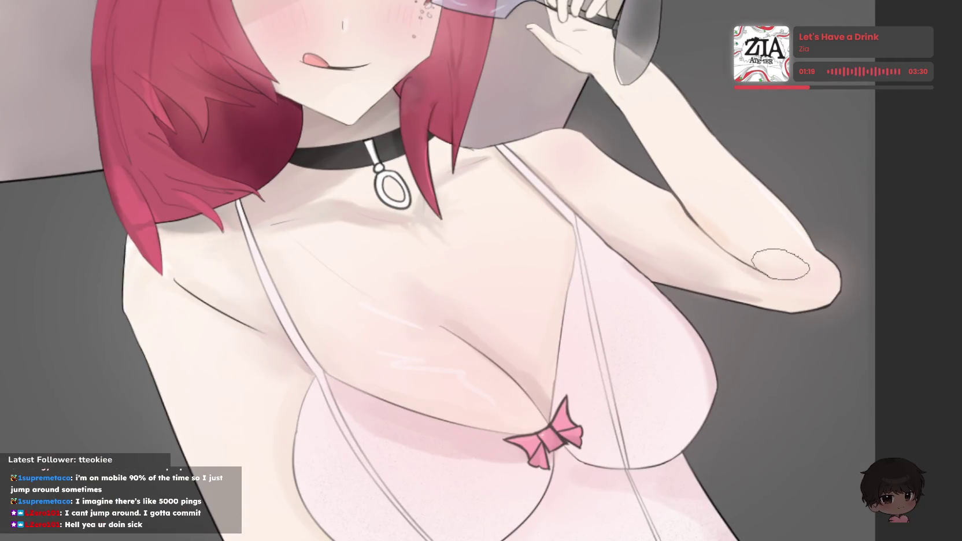
pyautogui.scroll(5, 781, 263)
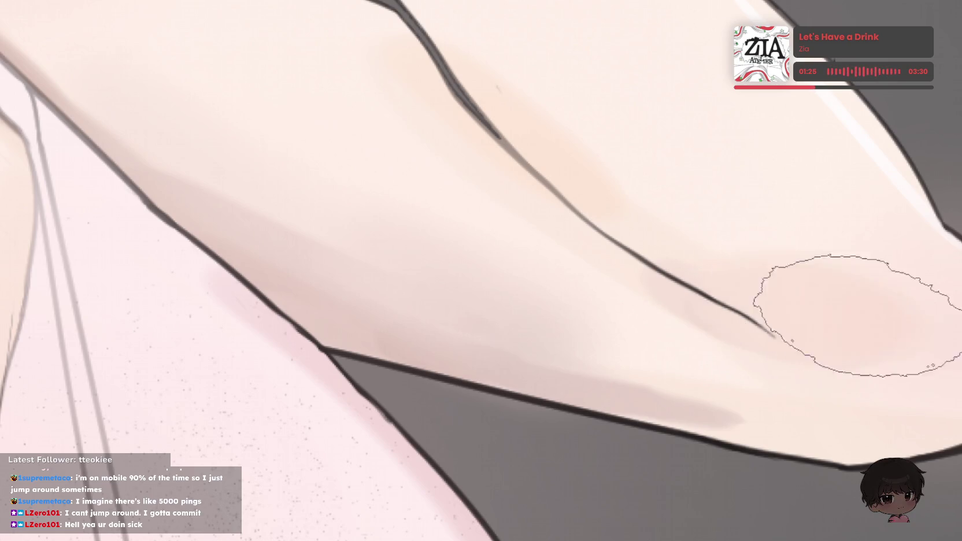
pyautogui.scroll(-5, 866, 341)
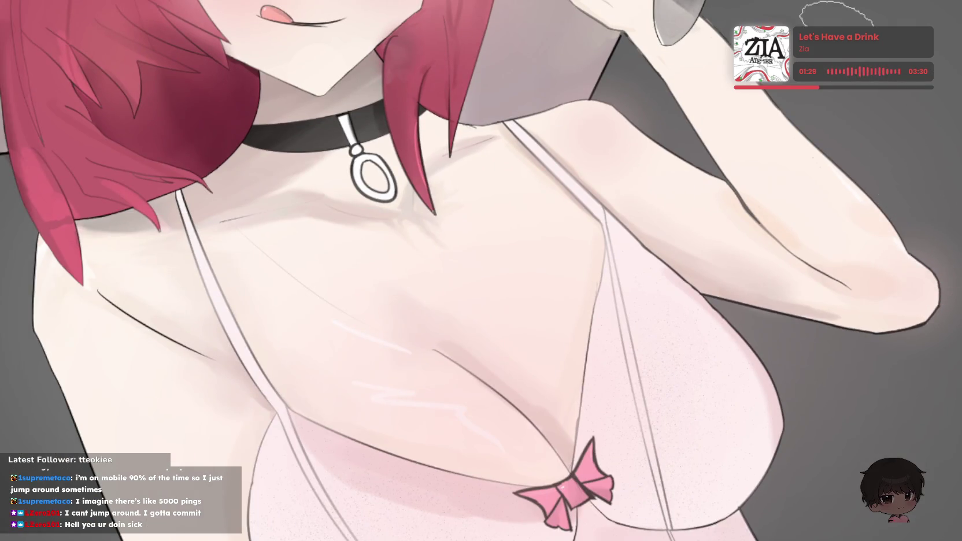
pyautogui.scroll(3, 844, 140)
pyautogui.scroll(2, 682, 64)
pyautogui.scroll(-4, 868, 86)
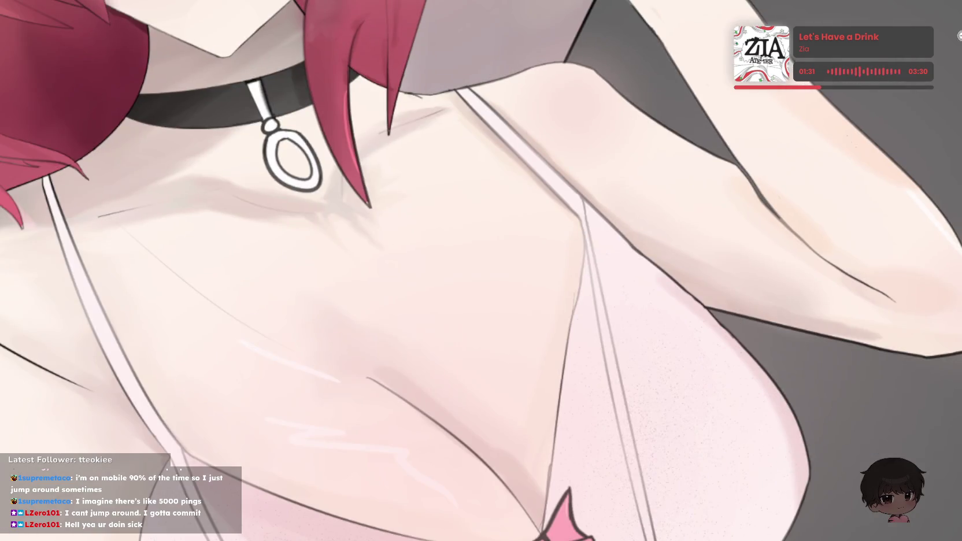
pyautogui.scroll(3, 641, 23)
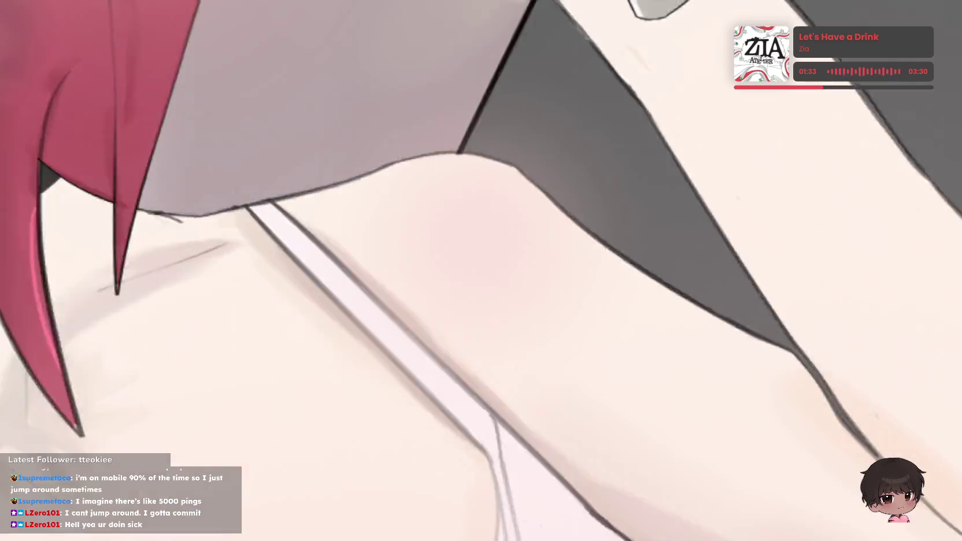
pyautogui.scroll(3, 664, 52)
pyautogui.scroll(-3, 691, 79)
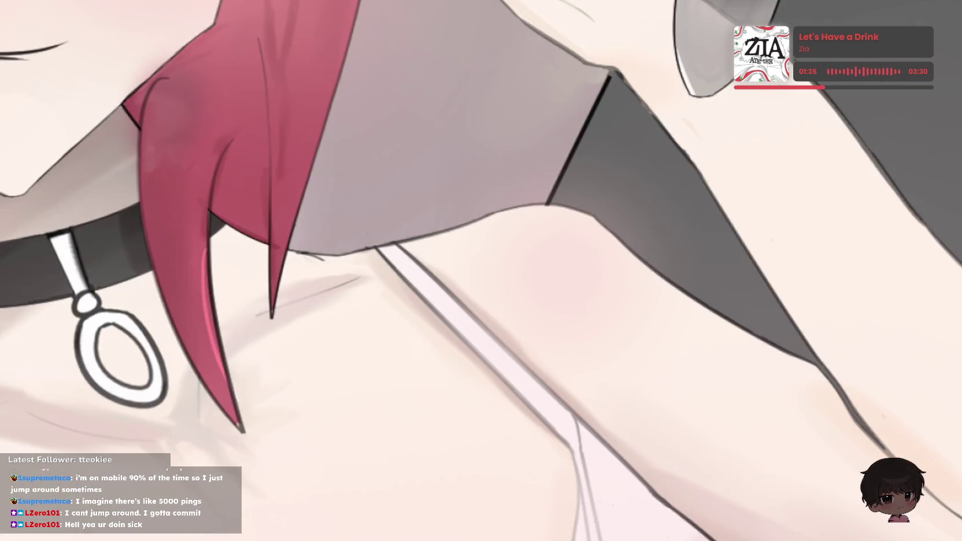
pyautogui.scroll(-2, 774, 24)
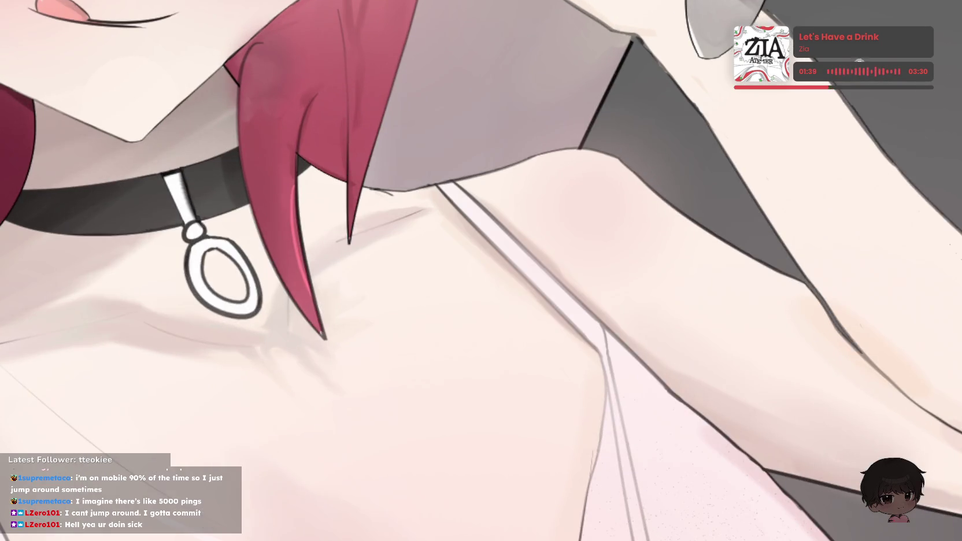
pyautogui.scroll(3, 813, 59)
pyautogui.scroll(-4, 813, 59)
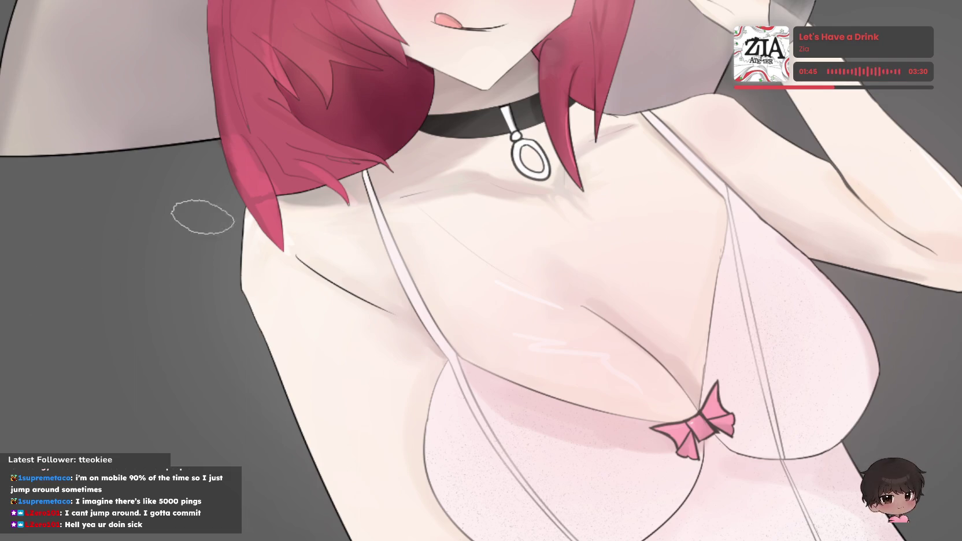
pyautogui.scroll(-2, 490, 182)
pyautogui.scroll(2, 490, 182)
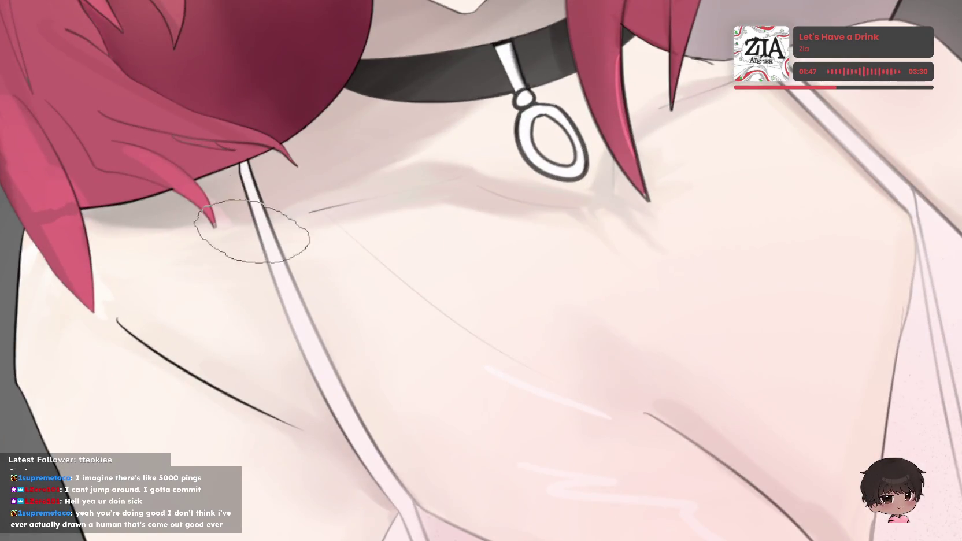
pyautogui.scroll(3, 384, 83)
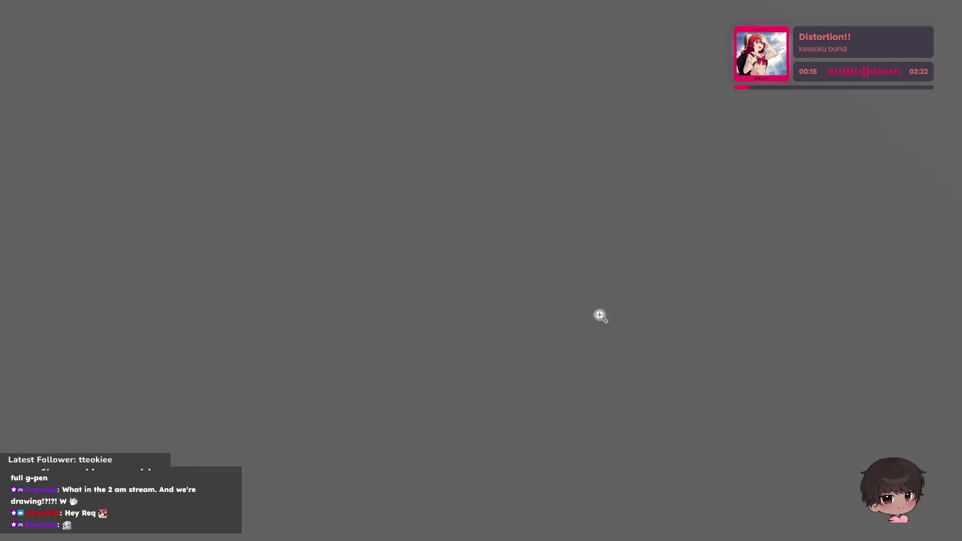
# - Zoom in on the chest and brush soft shading beside the strap and along the chest edge
pyautogui.scroll(-1, 555, 321)
pyautogui.moveTo(609, 319)
pyautogui.mouseDown()
pyautogui.moveTo(594, 326)
pyautogui.moveTo(631, 360)
pyautogui.moveTo(553, 354)
pyautogui.moveTo(571, 354)
pyautogui.moveTo(544, 287)
pyautogui.moveTo(591, 323)
pyautogui.moveTo(187, 393)
pyautogui.mouseUp()
pyautogui.moveTo(586, 397)
pyautogui.mouseDown()
pyautogui.moveTo(401, 483)
pyautogui.moveTo(543, 369)
pyautogui.mouseUp()
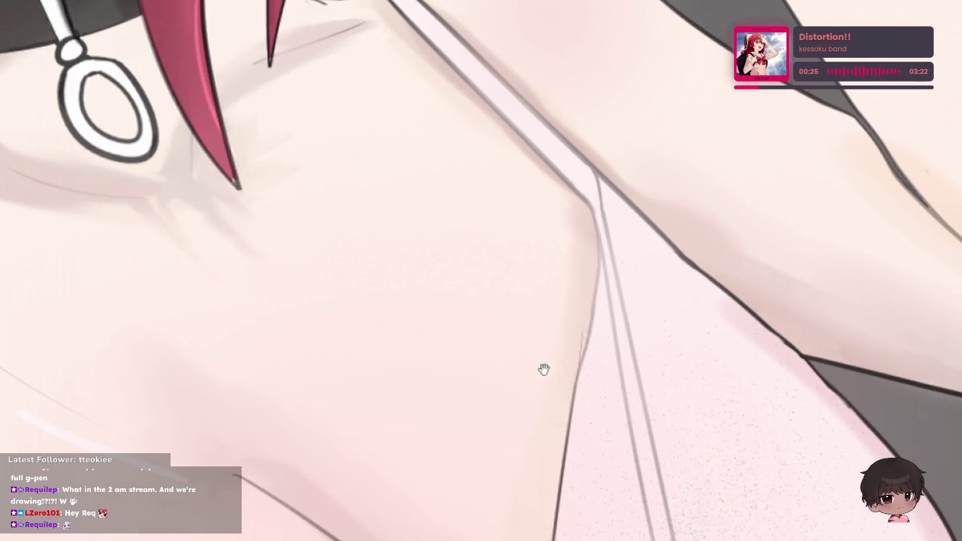
pyautogui.moveTo(580, 149); pyautogui.dragTo(575, 156)
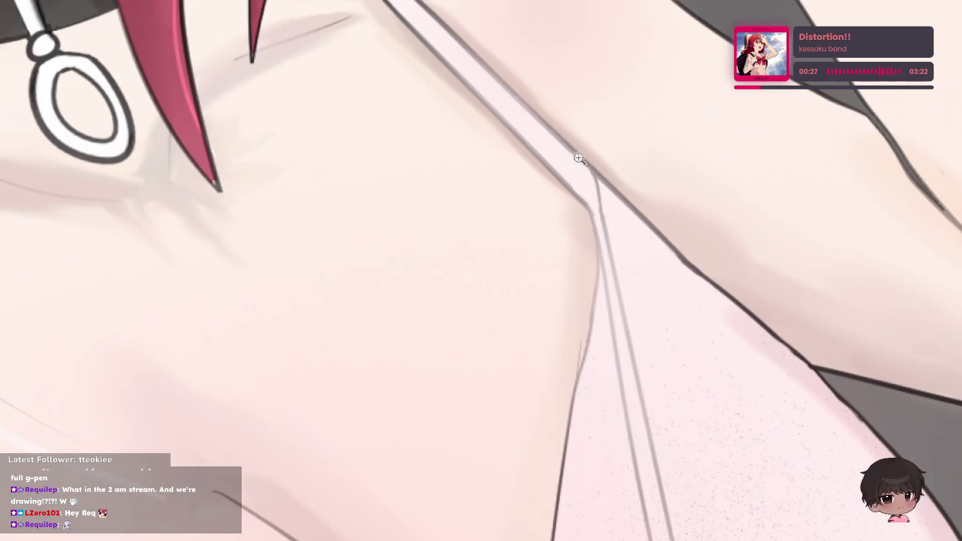
pyautogui.moveTo(561, 232); pyautogui.dragTo(564, 310)
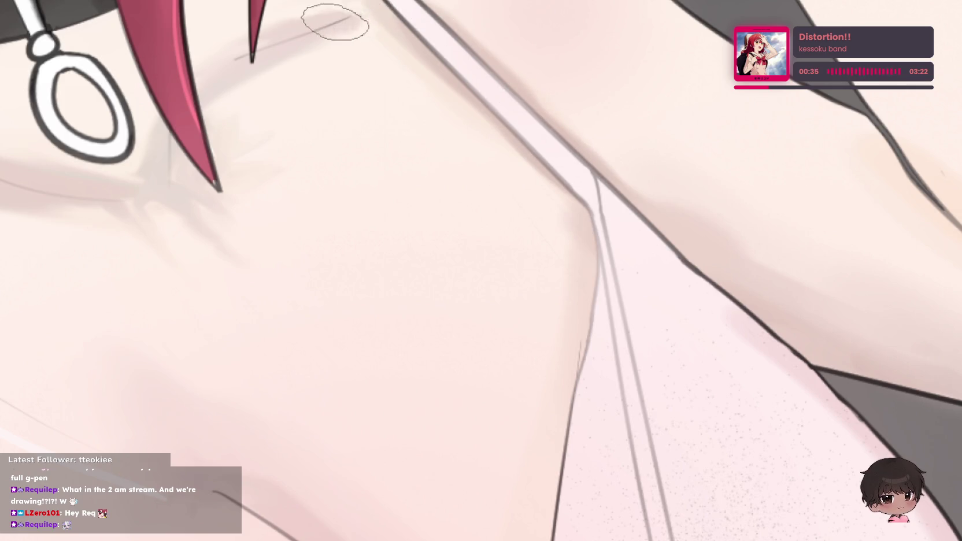
# - Zoom in near the collarbone and frame the cleavage line and bow
pyautogui.click(355, 87)
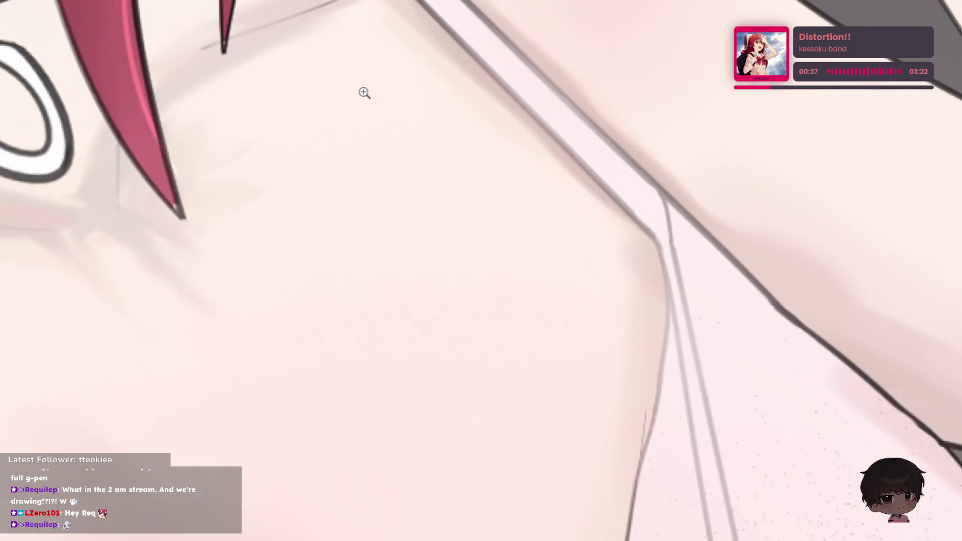
pyautogui.scroll(-1, 342, 365)
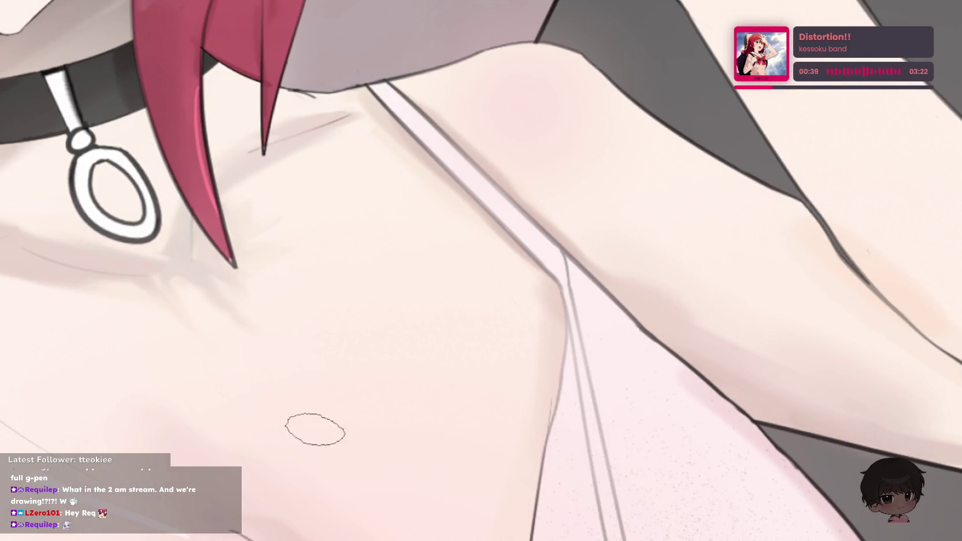
pyautogui.scroll(3, 397, 354)
pyautogui.moveTo(397, 354); pyautogui.dragTo(348, 229)
pyautogui.scroll(2, 330, 324)
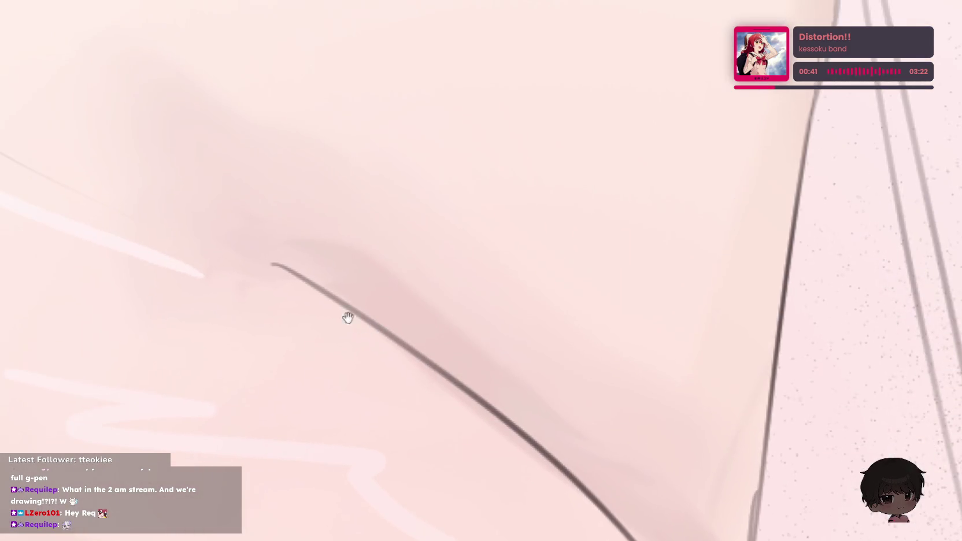
pyautogui.moveTo(330, 324); pyautogui.dragTo(318, 251)
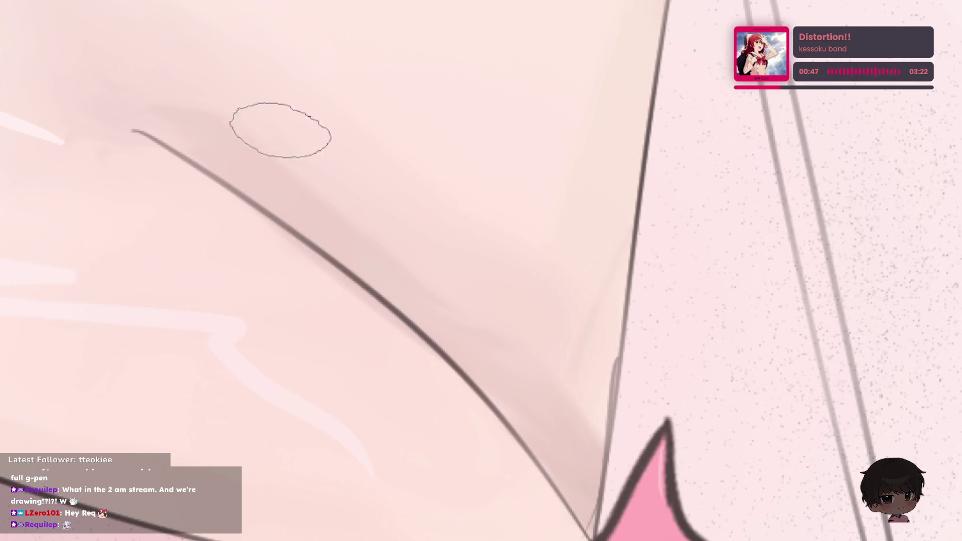
# - Shade the start of the cleavage line, undoing an overly dark stroke
pyautogui.click(230, 133)
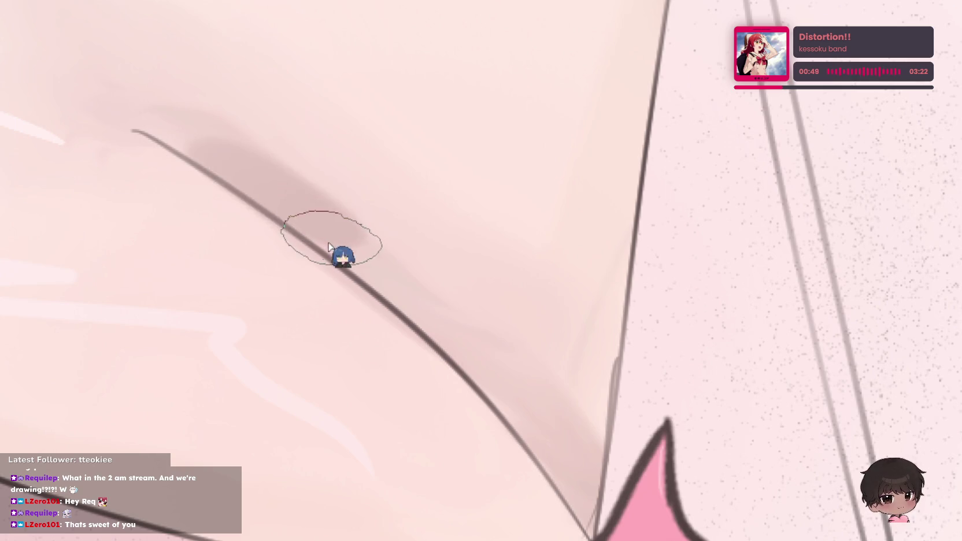
pyautogui.moveTo(220, 168); pyautogui.dragTo(332, 254)
pyautogui.hotkey('ctrl', 'z')
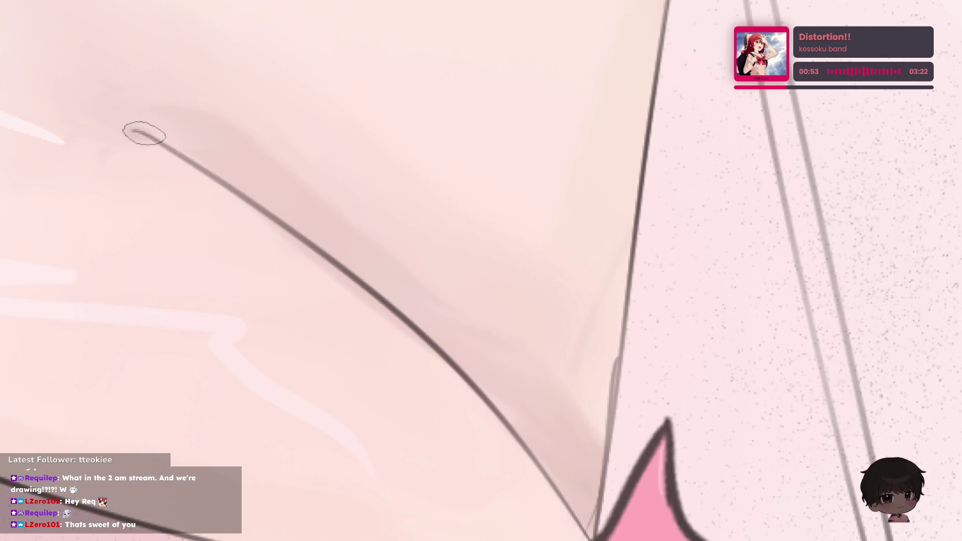
pyautogui.moveTo(143, 133); pyautogui.dragTo(187, 156)
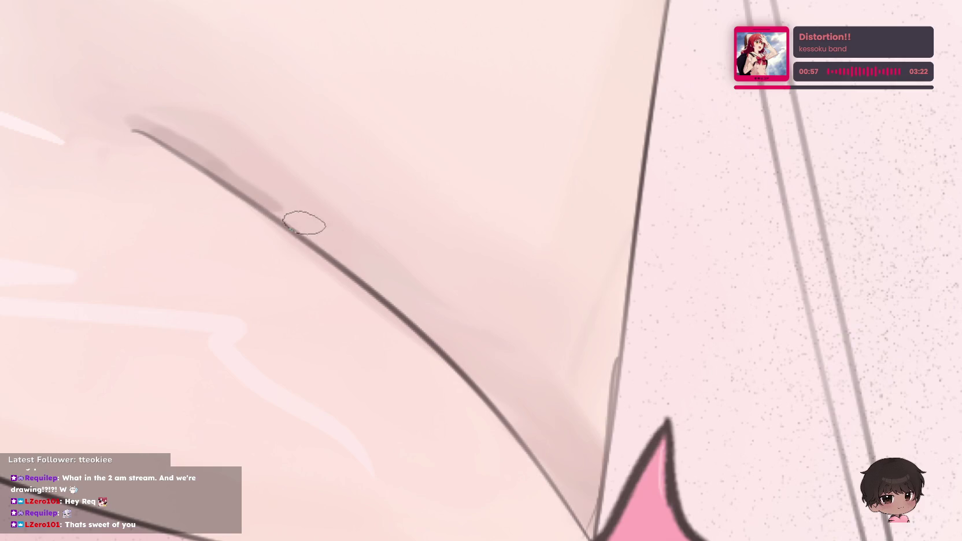
pyautogui.scroll(5, 431, 229)
pyautogui.scroll(3, 108, 199)
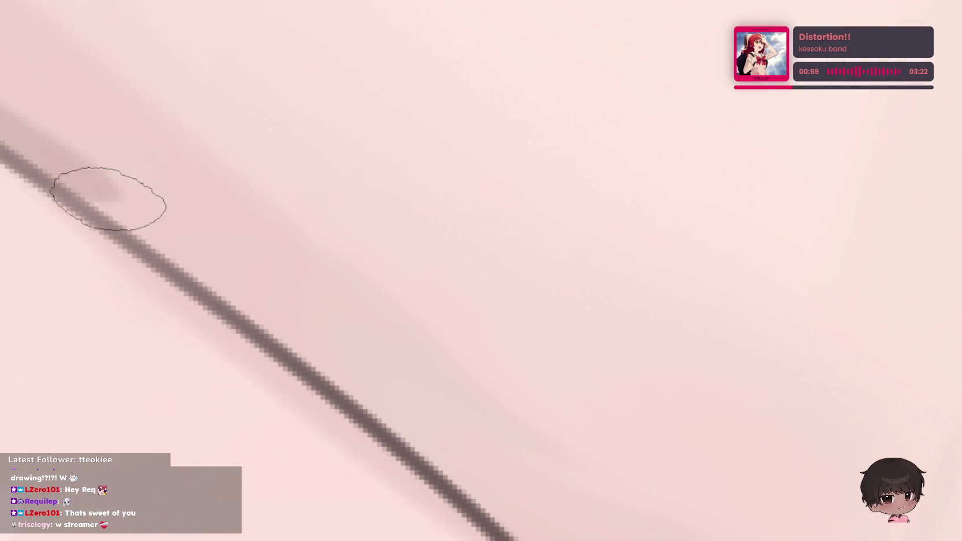
# - Extend soft shading along the chest outline to the bow, undoing the stroke left of the line
pyautogui.moveTo(118, 204); pyautogui.dragTo(419, 433)
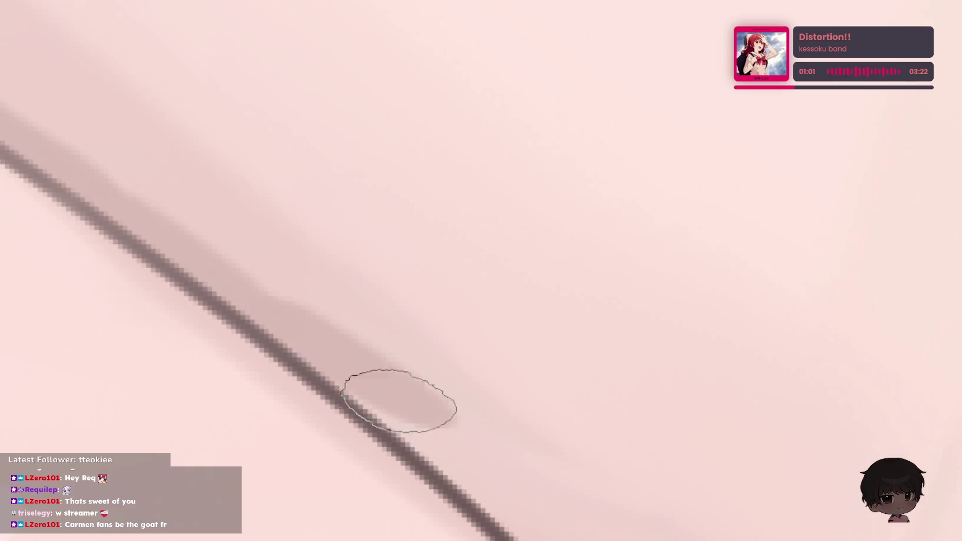
pyautogui.moveTo(352, 391); pyautogui.dragTo(534, 537)
pyautogui.moveTo(472, 493); pyautogui.dragTo(257, 124)
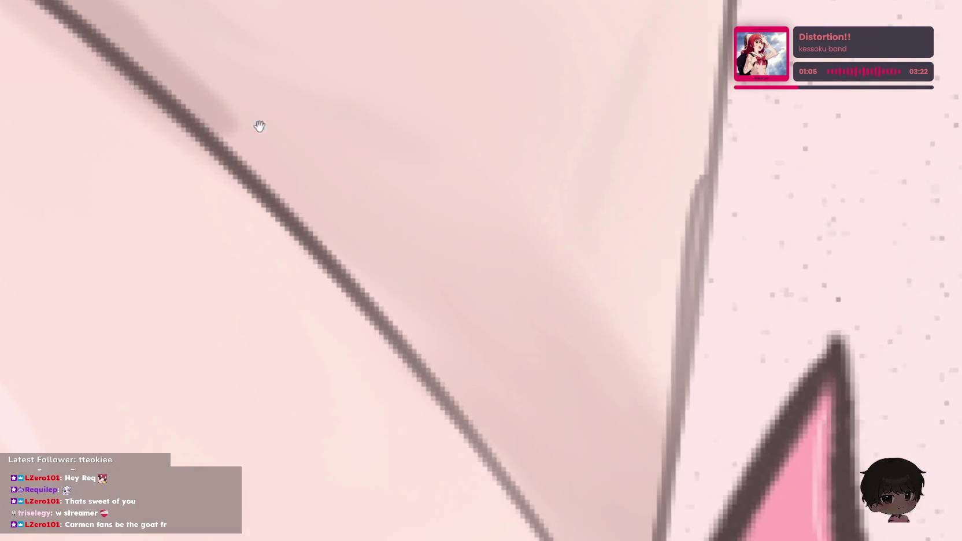
pyautogui.moveTo(199, 122); pyautogui.dragTo(326, 239)
pyautogui.hotkey('ctrl', 'z')
pyautogui.moveTo(191, 127)
pyautogui.mouseDown()
pyautogui.moveTo(322, 247)
pyautogui.moveTo(377, 273)
pyautogui.mouseUp()
pyautogui.moveTo(357, 230)
pyautogui.mouseDown()
pyautogui.moveTo(419, 350)
pyautogui.moveTo(490, 382)
pyautogui.moveTo(554, 439)
pyautogui.moveTo(579, 518)
pyautogui.mouseUp()
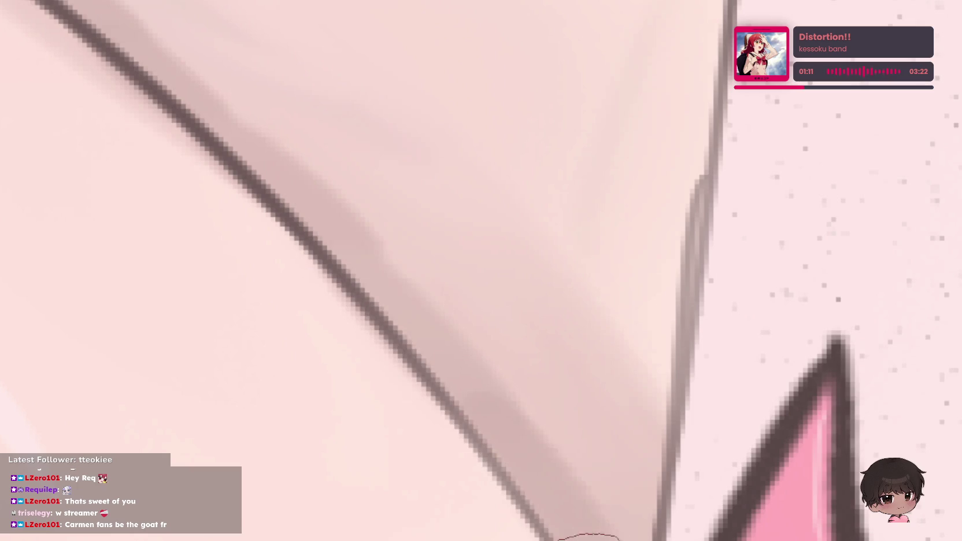
pyautogui.keyDown('alt'); pyautogui.click(503, 191); pyautogui.keyUp('alt')
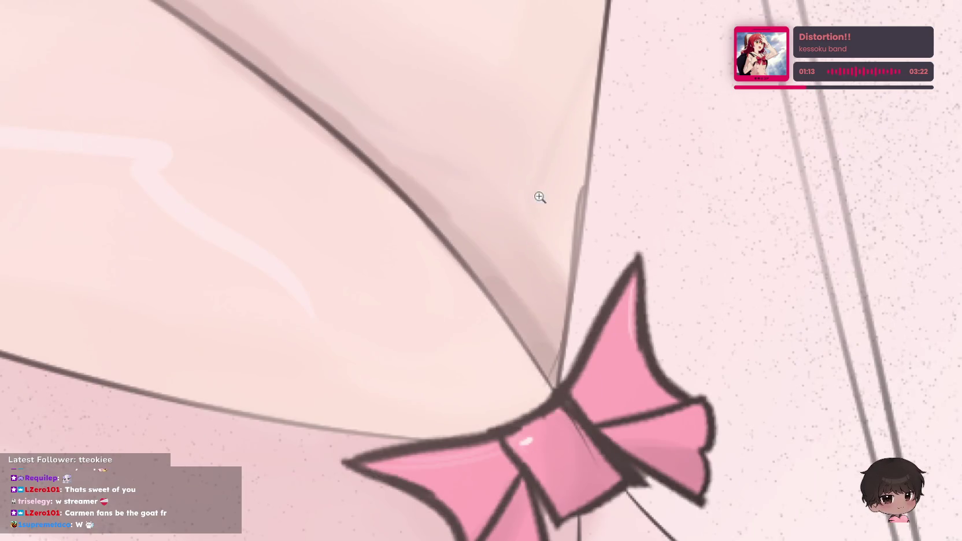
pyautogui.keyDown('alt'); pyautogui.click(394, 108); pyautogui.keyUp('alt')
pyautogui.click(439, 106)
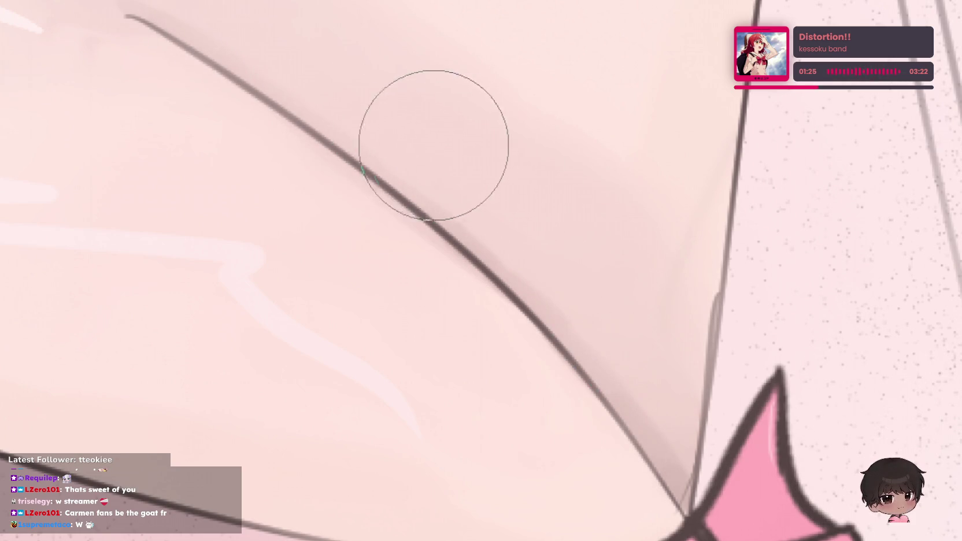
pyautogui.scroll(-5, 657, 6)
pyautogui.scroll(3, 622, 86)
pyautogui.scroll(1, 244, 380)
pyautogui.scroll(2, 541, 203)
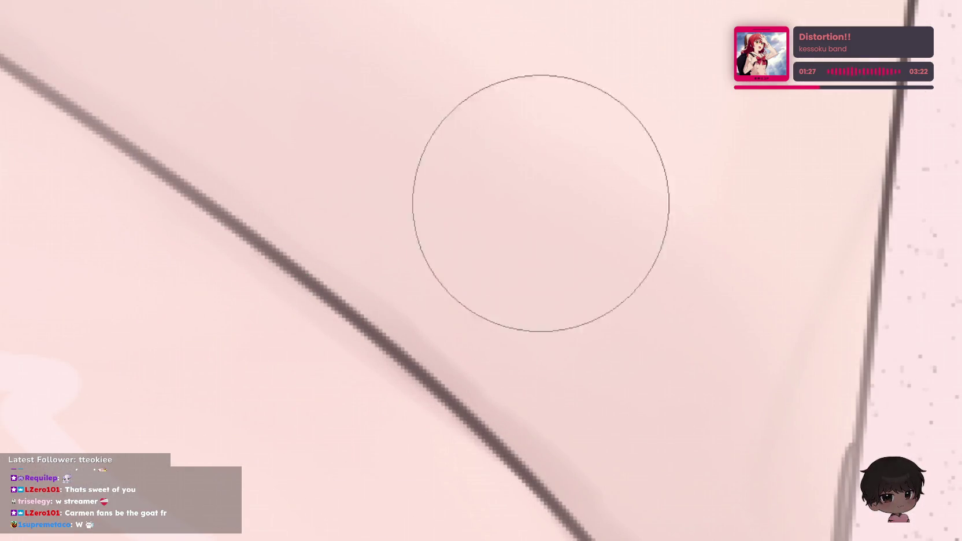
pyautogui.scroll(-4, 790, 118)
pyautogui.scroll(2, 767, 125)
pyautogui.scroll(-1, 575, 215)
pyautogui.scroll(-2, 612, 160)
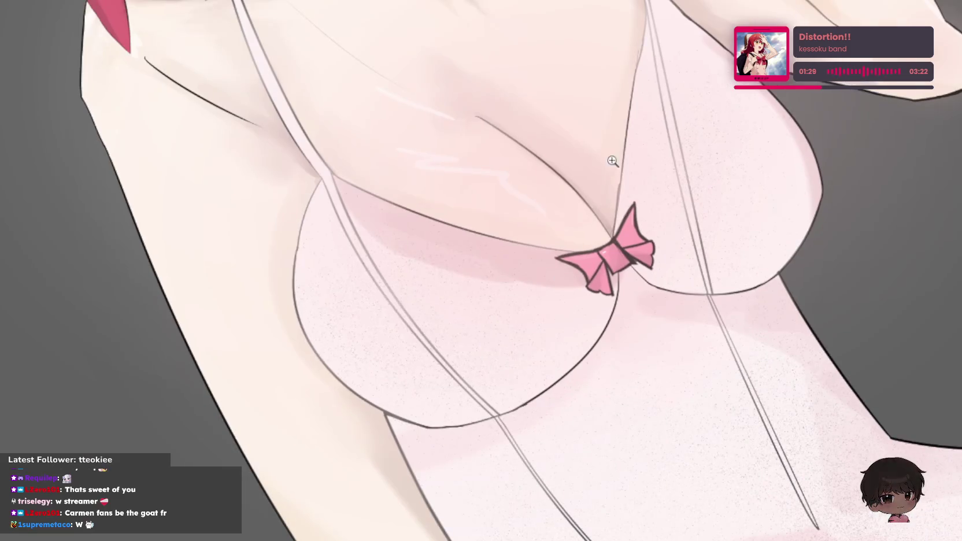
pyautogui.scroll(3, 613, 161)
pyautogui.scroll(2, 540, 159)
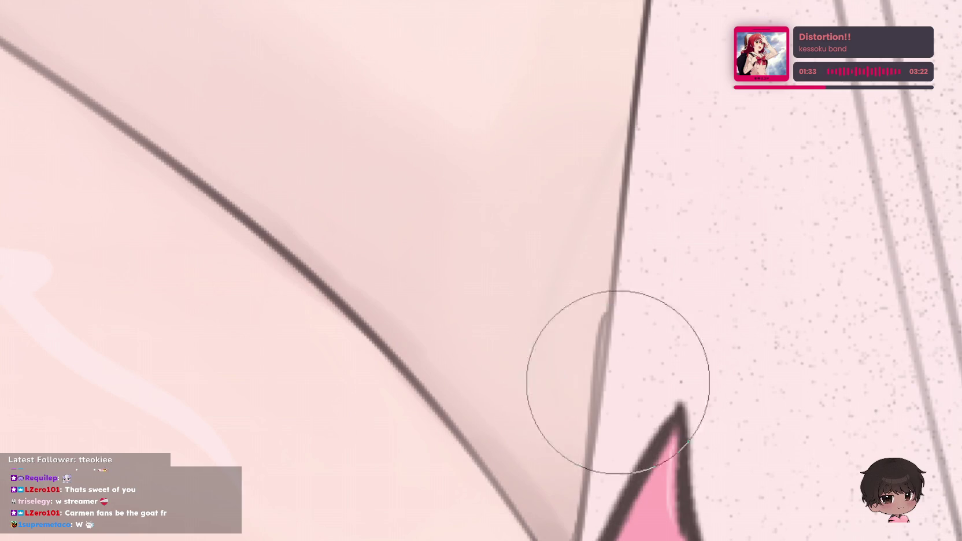
pyautogui.scroll(-1, 749, 204)
pyautogui.scroll(-2, 739, 240)
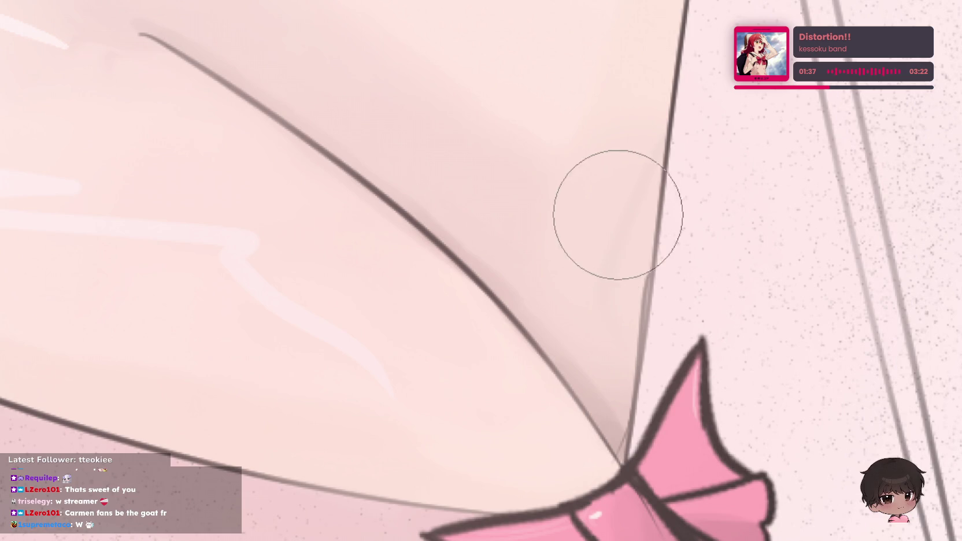
pyautogui.scroll(-2, 626, 200)
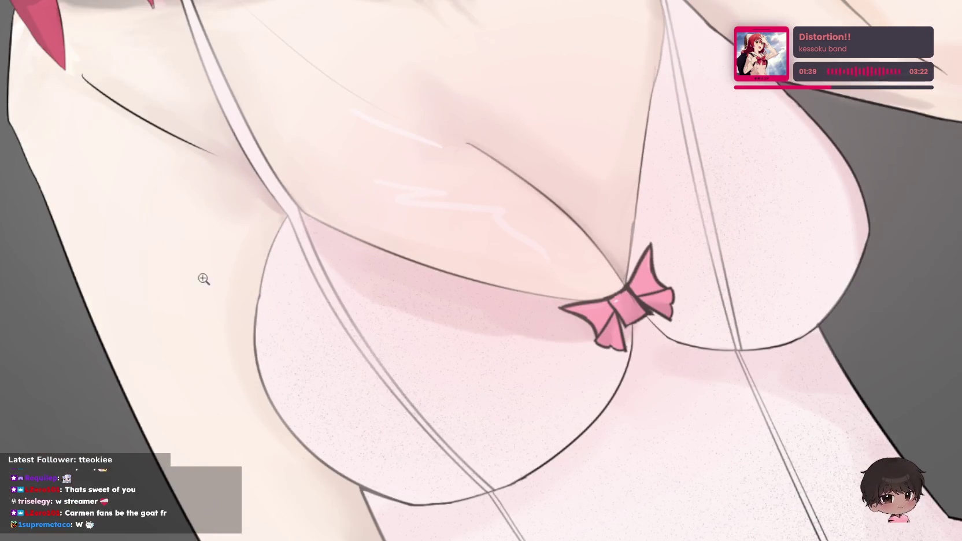
pyautogui.scroll(3, 203, 278)
pyautogui.scroll(-2, 162, 292)
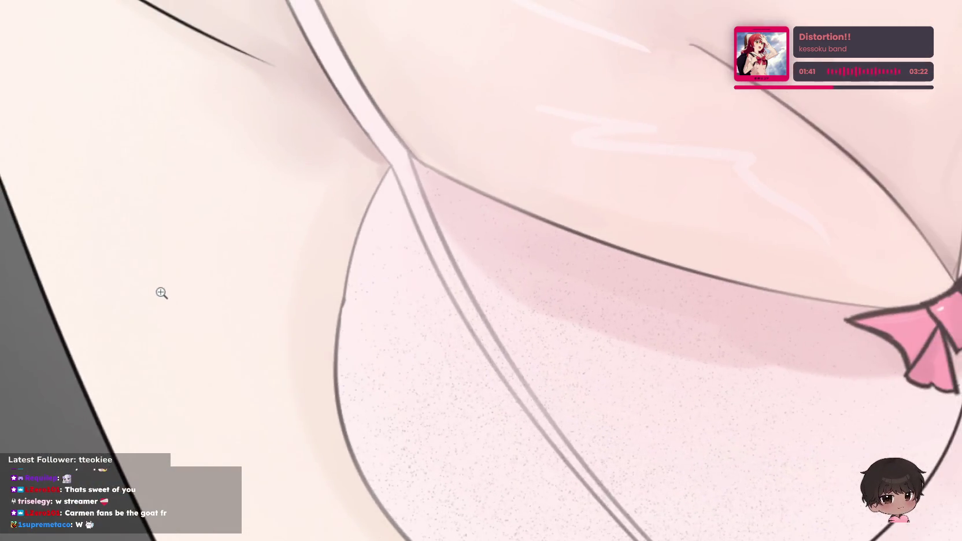
pyautogui.scroll(2, 178, 268)
pyautogui.scroll(-1, 198, 227)
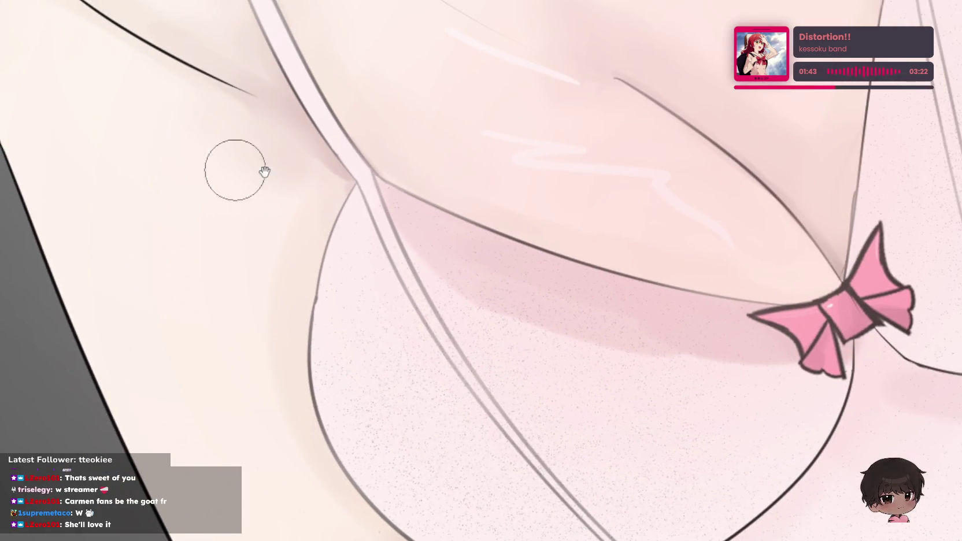
pyautogui.moveTo(264, 172)
pyautogui.mouseDown()
pyautogui.moveTo(439, 258)
pyautogui.moveTo(448, 229)
pyautogui.mouseUp()
pyautogui.scroll(2, 448, 228)
pyautogui.scroll(1, 478, 242)
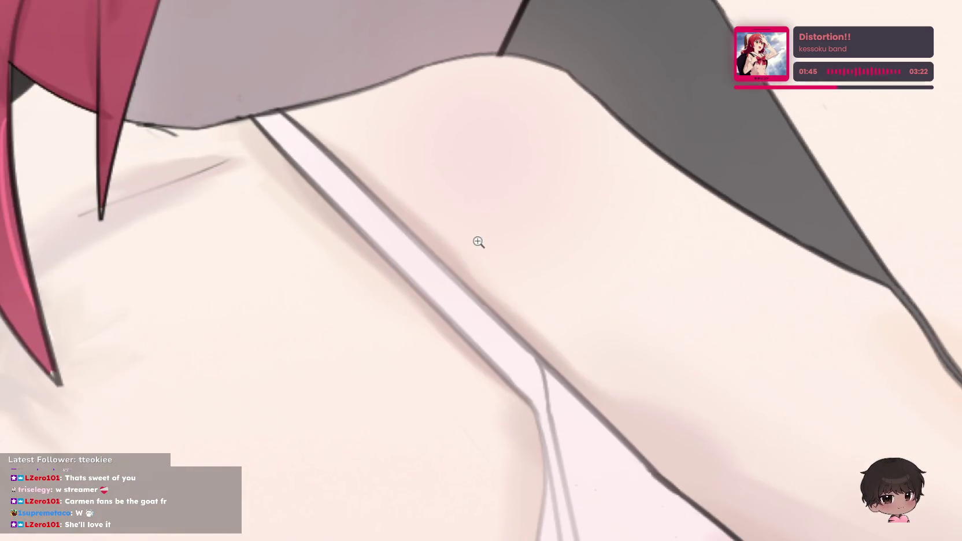
pyautogui.scroll(2, 451, 240)
pyautogui.scroll(1, 543, 206)
pyautogui.scroll(2, 547, 195)
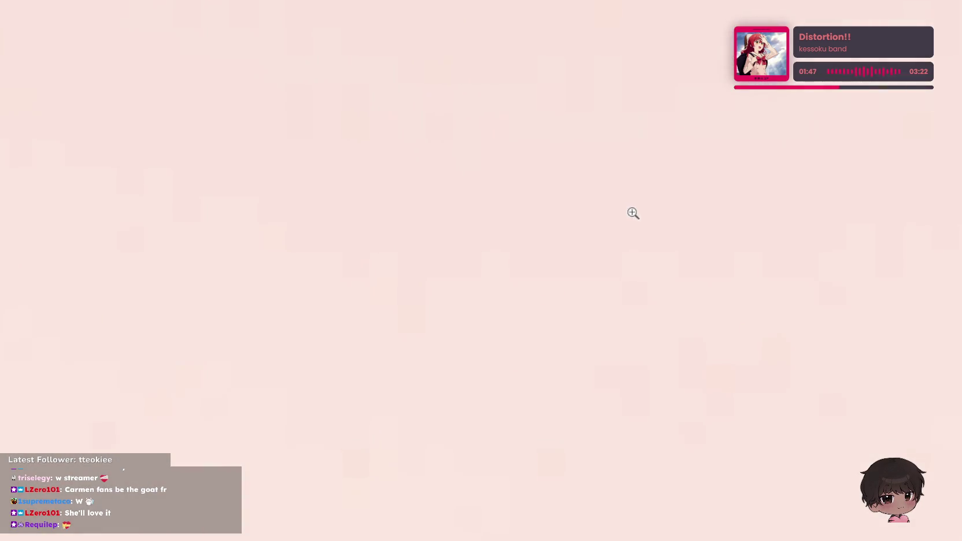
pyautogui.scroll(-1, 634, 213)
pyautogui.scroll(1, 578, 215)
pyautogui.scroll(-1, 541, 221)
pyautogui.scroll(-1, 525, 217)
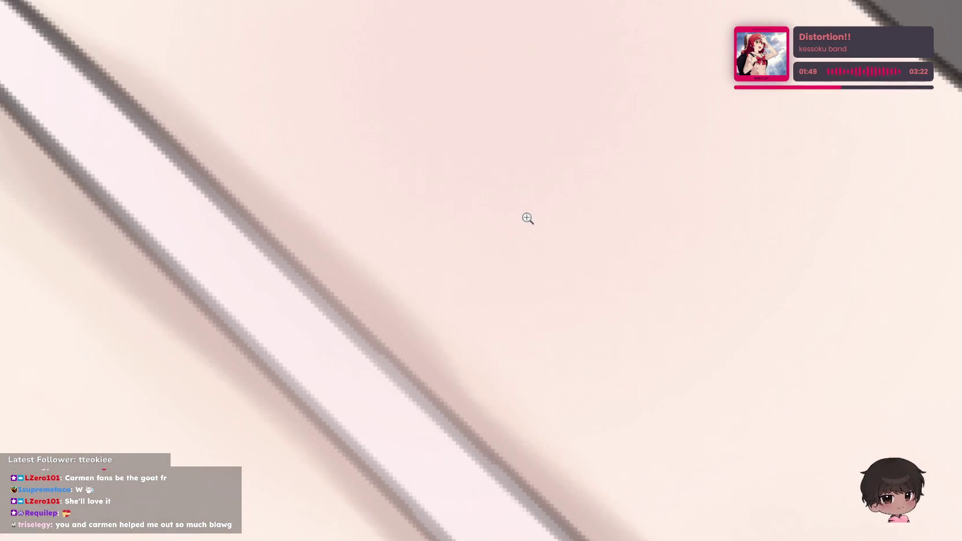
pyautogui.scroll(1, 532, 215)
pyautogui.scroll(-2, 563, 221)
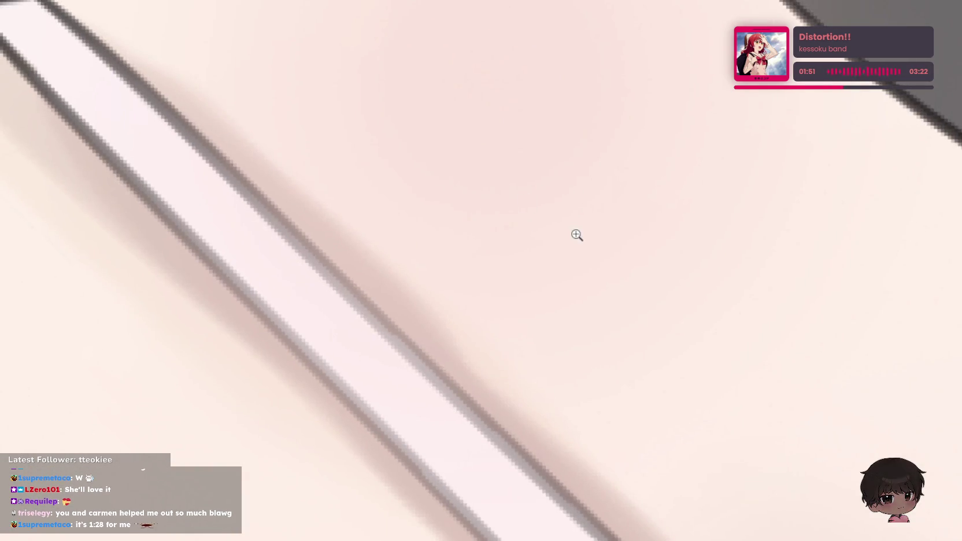
pyautogui.scroll(-1, 575, 234)
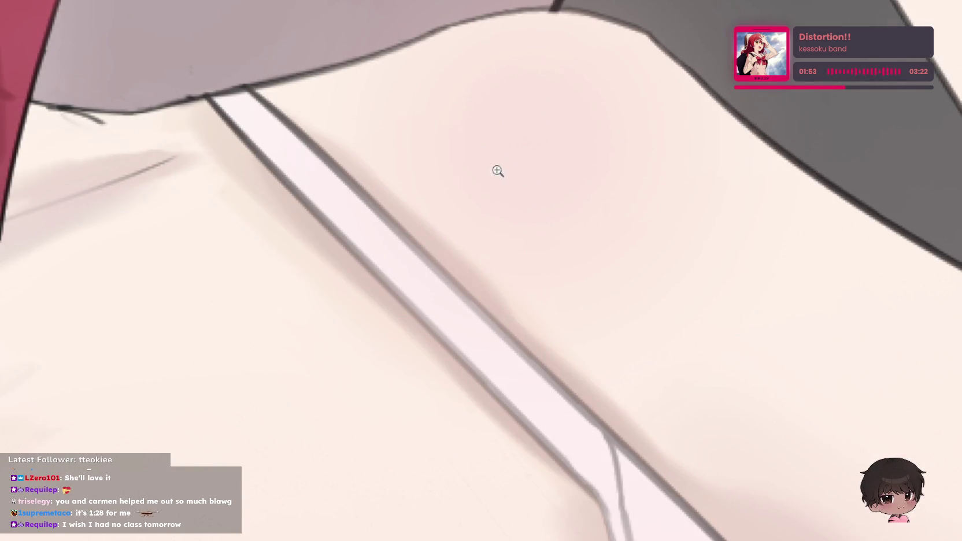
pyautogui.scroll(1, 428, 108)
pyautogui.scroll(-2, 347, 111)
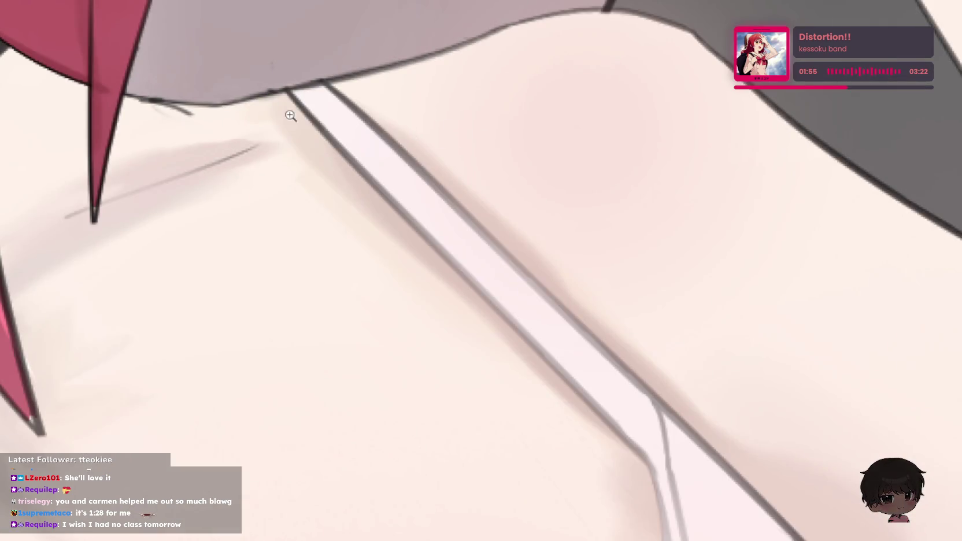
pyautogui.scroll(1, 260, 95)
pyautogui.scroll(1, 254, 70)
pyautogui.scroll(-3, 289, 98)
# - Switch to a smaller elliptical brush and shrink it about 30%
pyautogui.scroll(-2, 347, 122)
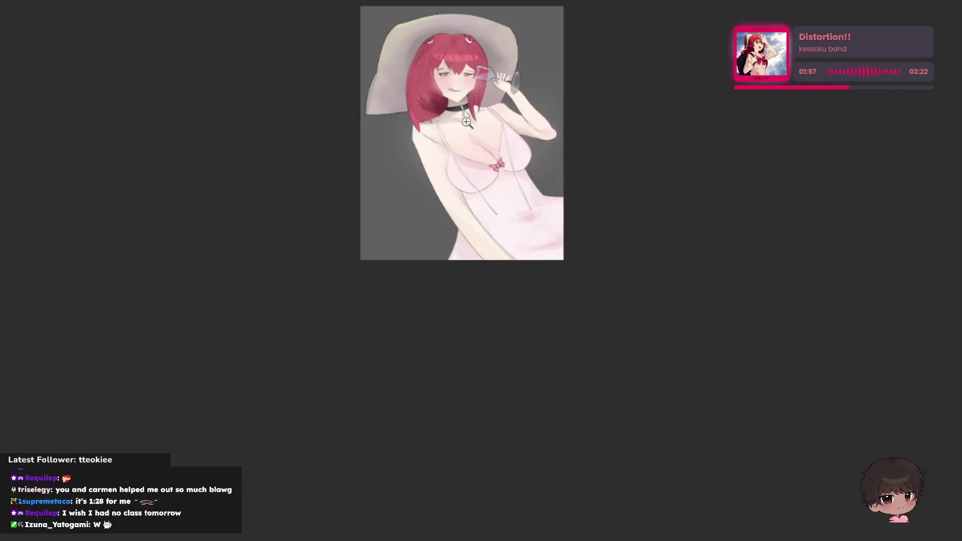
pyautogui.scroll(2, 463, 123)
pyautogui.scroll(1, 549, 113)
pyautogui.scroll(-1, 496, 138)
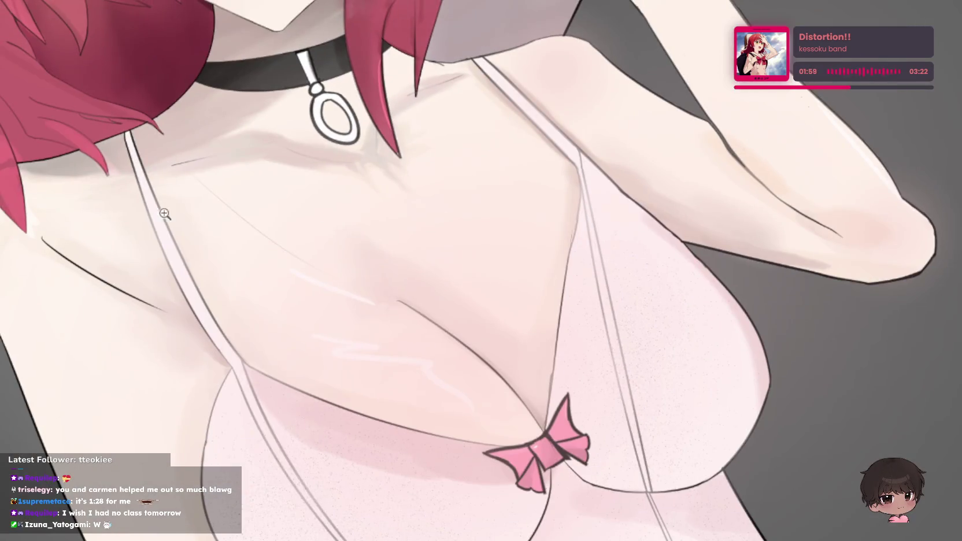
pyautogui.scroll(2, 164, 213)
pyautogui.press('e')
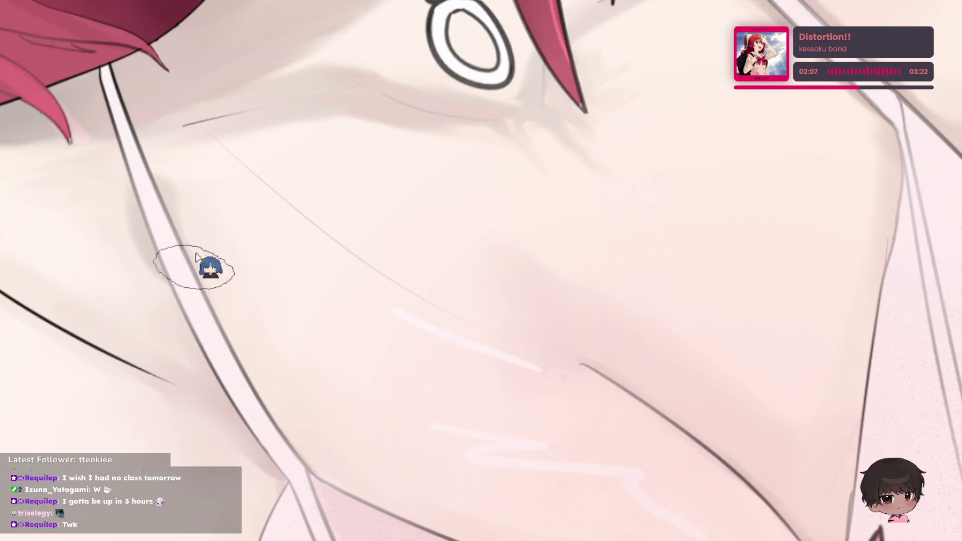
pyautogui.press('[')
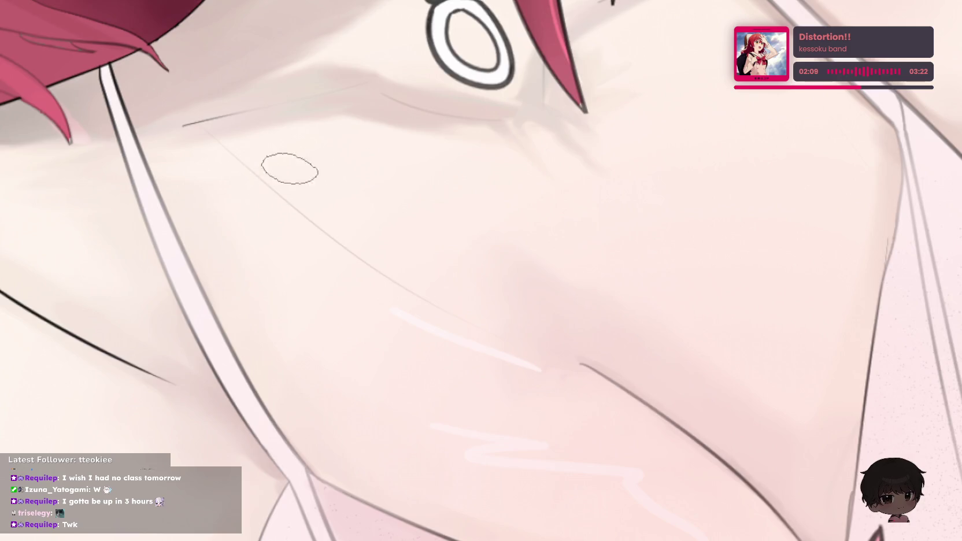
pyautogui.scroll(10, 290, 169)
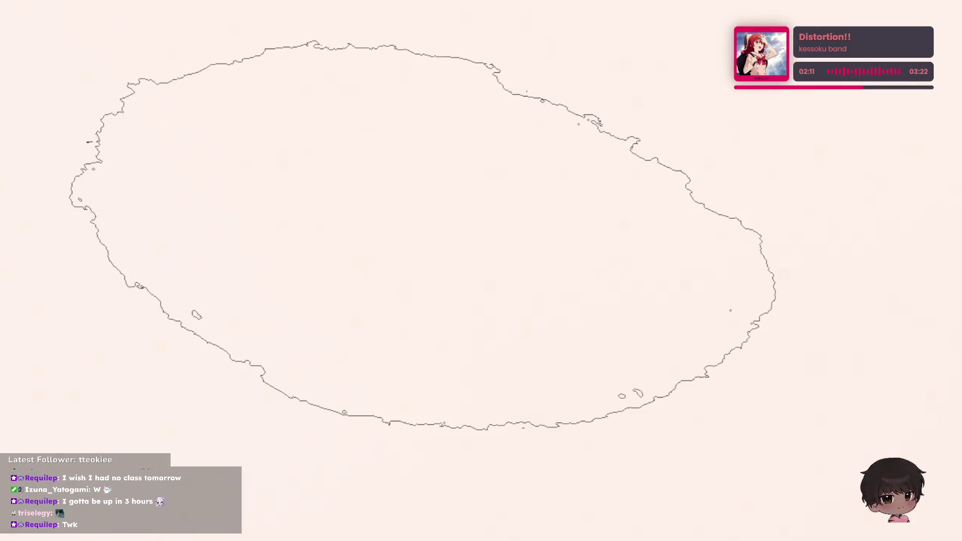
pyautogui.scroll(-5, 323, 160)
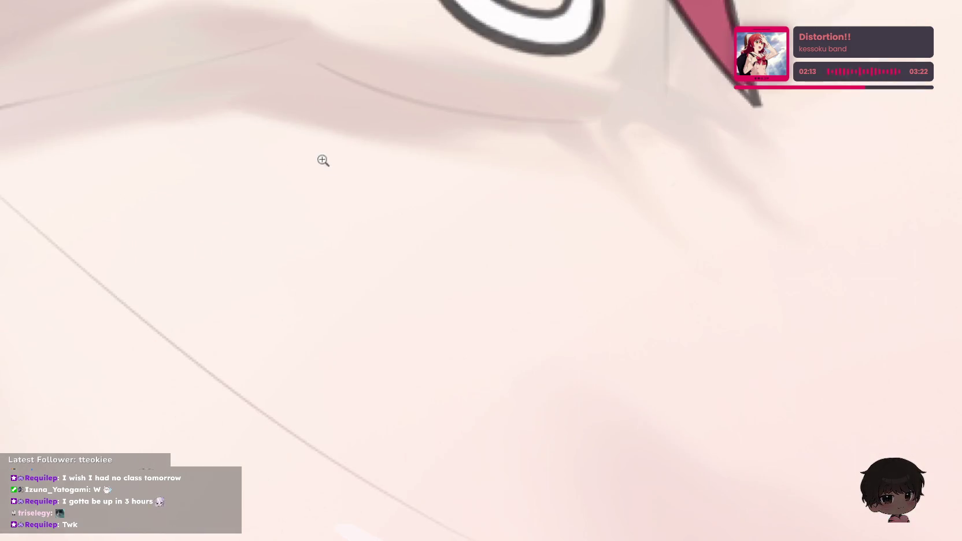
pyautogui.scroll(-3, 323, 161)
# - Shade along the strap's right and left edges, undoing a faint stray stroke beside it
pyautogui.moveTo(23, 214); pyautogui.dragTo(337, 175)
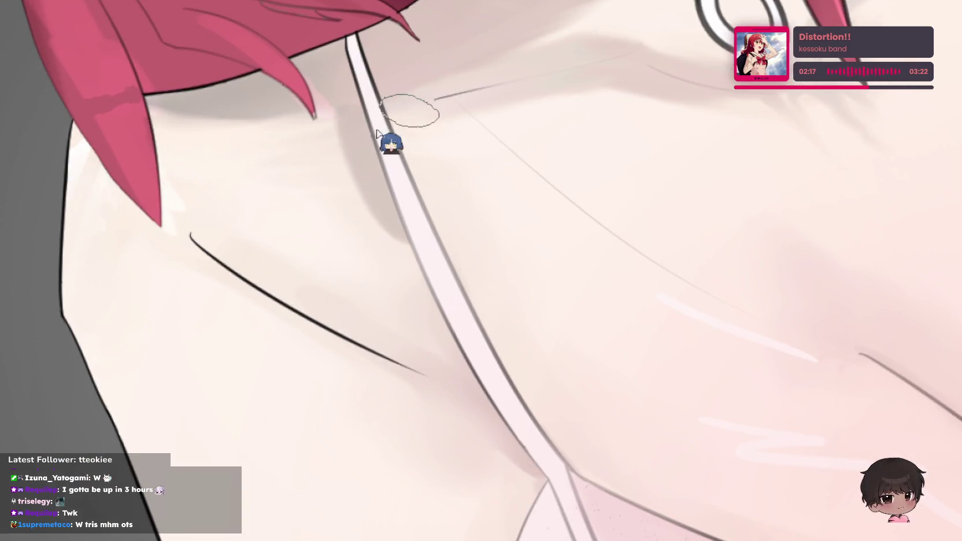
pyautogui.moveTo(418, 171); pyautogui.dragTo(453, 262)
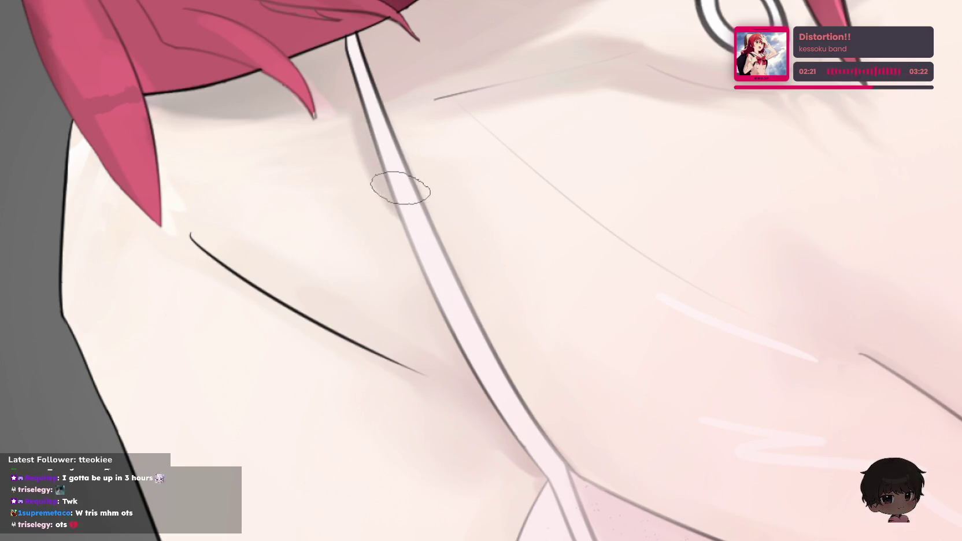
pyautogui.click(453, 154)
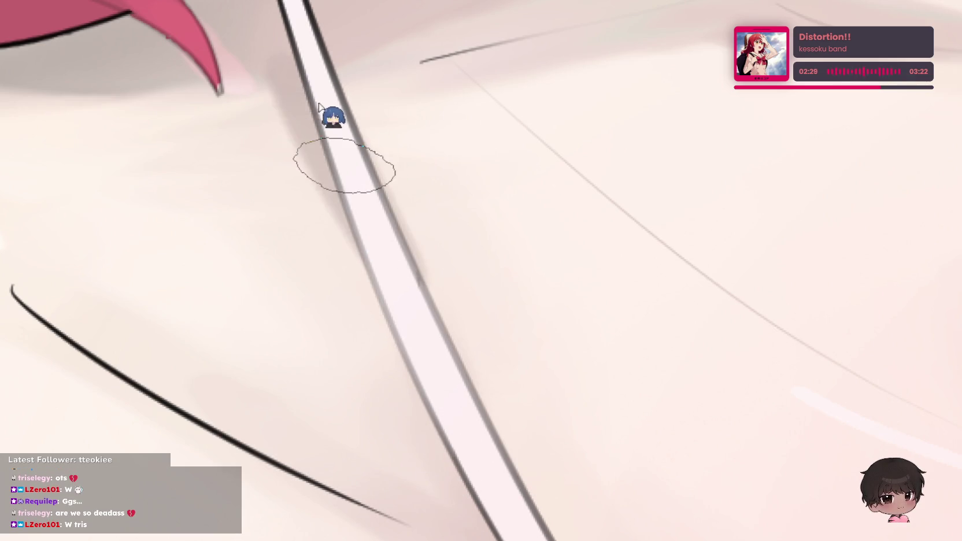
pyautogui.moveTo(378, 268); pyautogui.dragTo(423, 412)
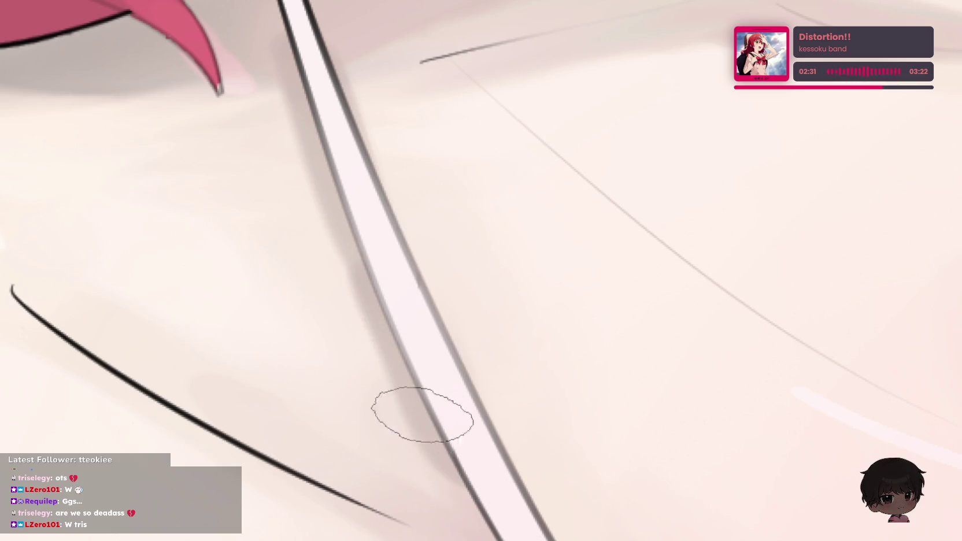
pyautogui.hotkey('ctrl', 'z')
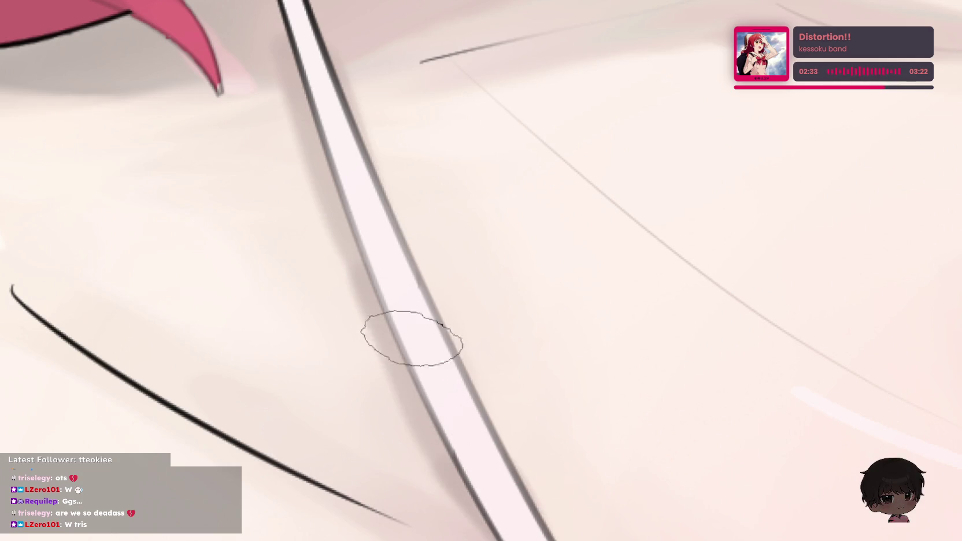
pyautogui.moveTo(321, 296); pyautogui.dragTo(369, 58)
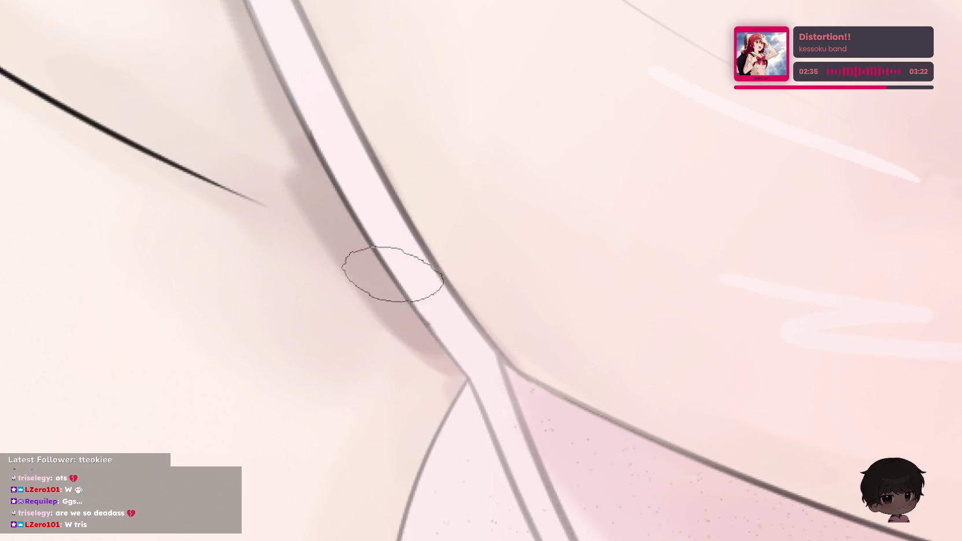
pyautogui.moveTo(430, 515); pyautogui.dragTo(397, 507)
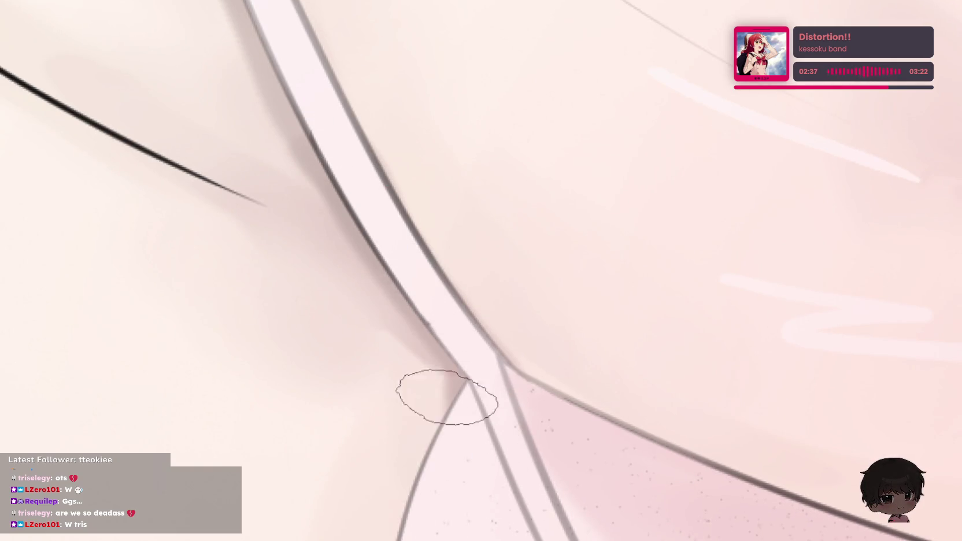
pyautogui.scroll(-5, 650, 274)
# - Paint grey shading up the strap's right edge toward the top and zoom to check it
pyautogui.scroll(2, 667, 266)
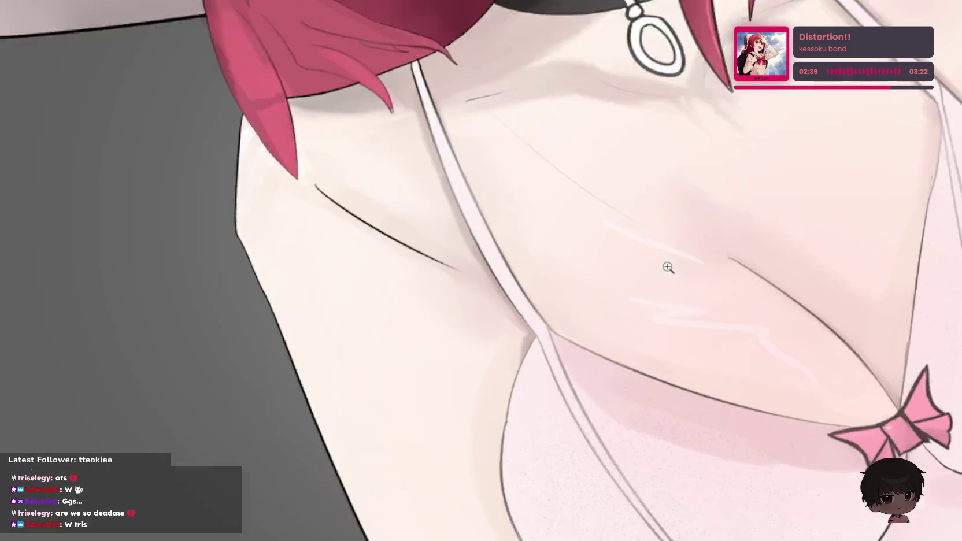
pyautogui.scroll(3, 502, 362)
pyautogui.moveTo(413, 243); pyautogui.dragTo(479, 338)
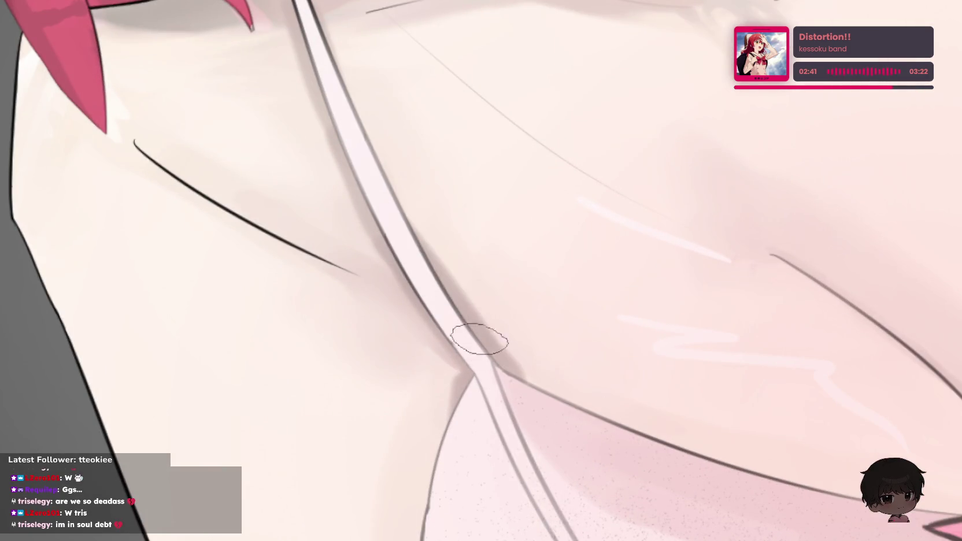
pyautogui.moveTo(442, 254); pyautogui.dragTo(361, 128)
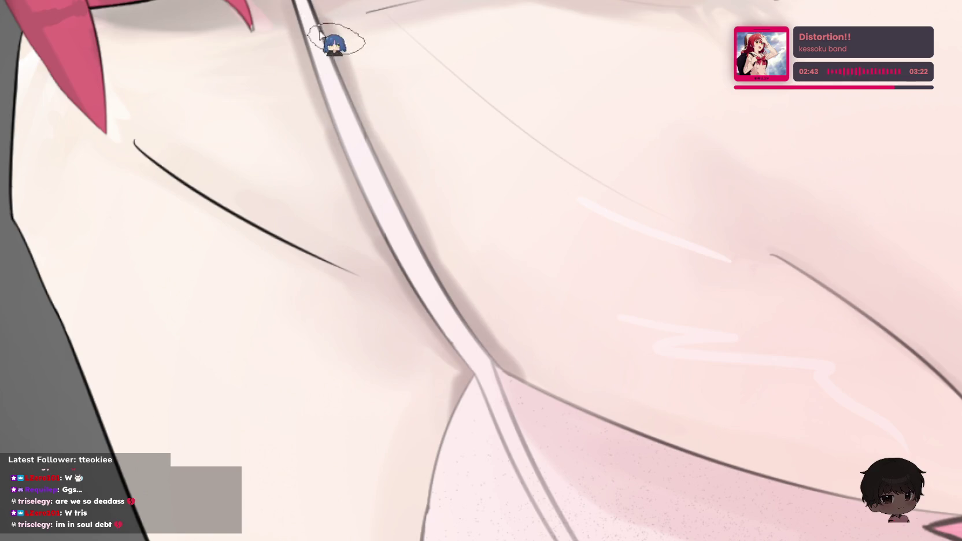
pyautogui.moveTo(332, 43); pyautogui.dragTo(375, 148)
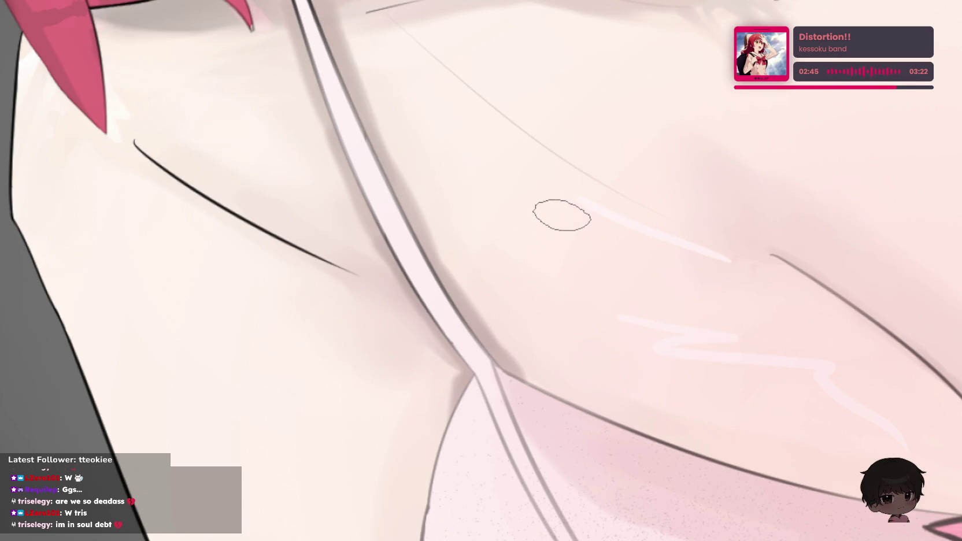
pyautogui.scroll(2, 561, 215)
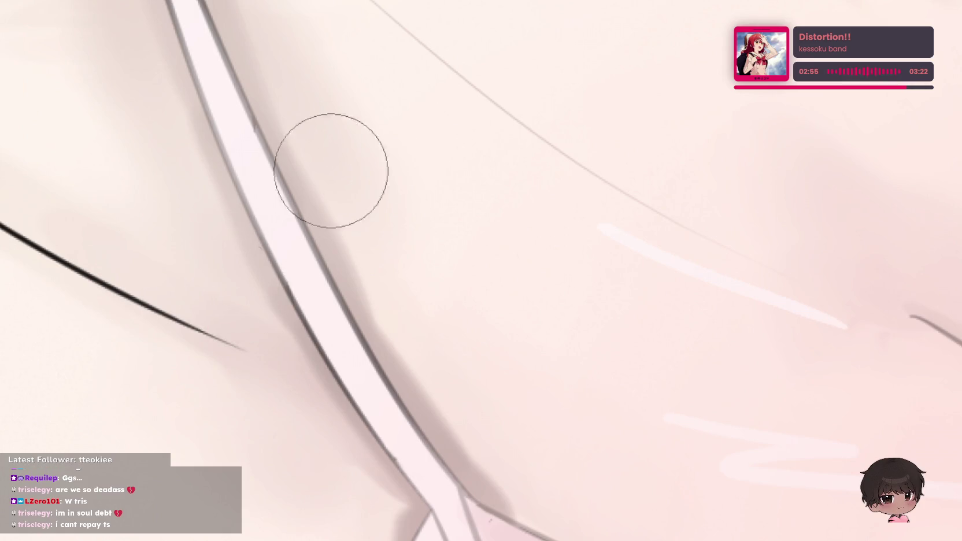
pyautogui.scroll(-3, 333, 161)
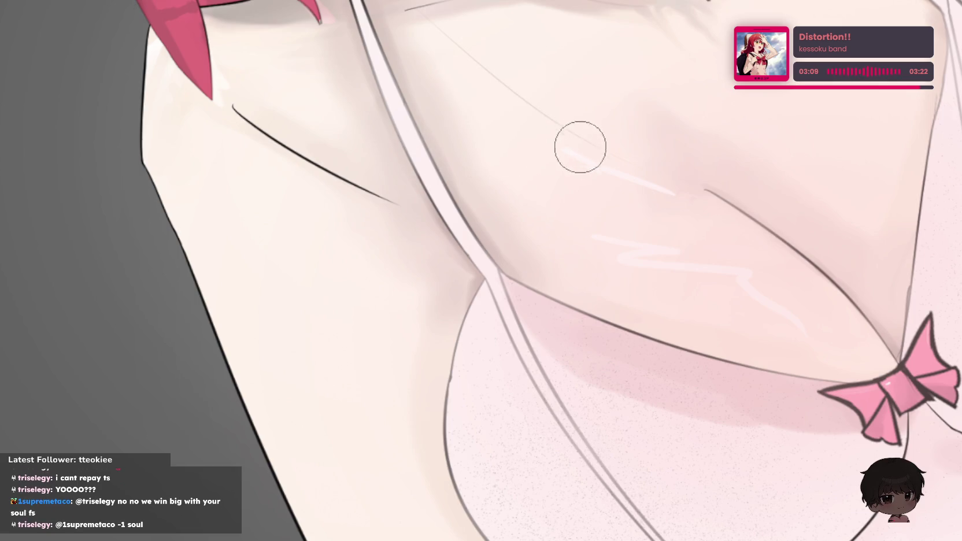
pyautogui.scroll(-1, 683, 148)
pyautogui.scroll(-1, 757, 132)
pyautogui.scroll(1, 786, 138)
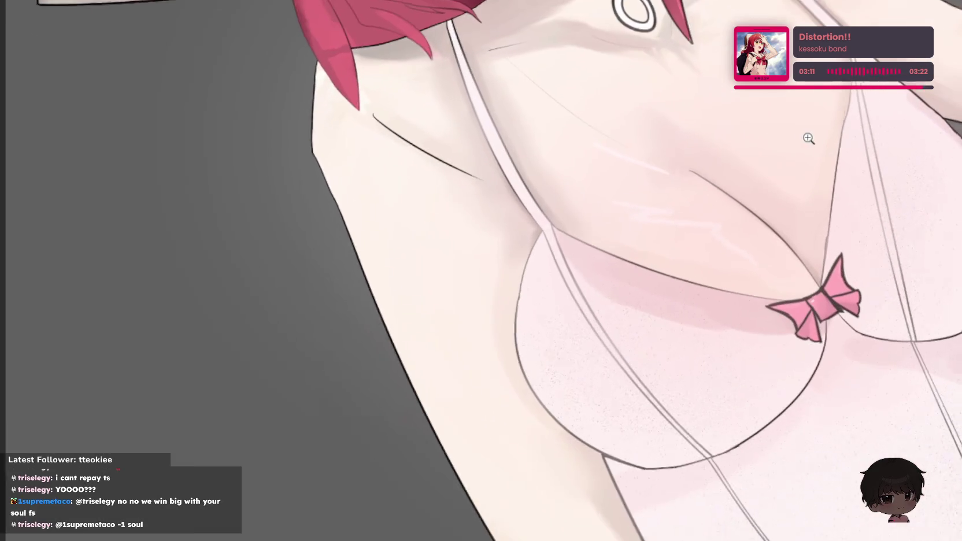
pyautogui.scroll(1, 800, 135)
pyautogui.scroll(-1, 716, 159)
pyautogui.scroll(-1, 731, 157)
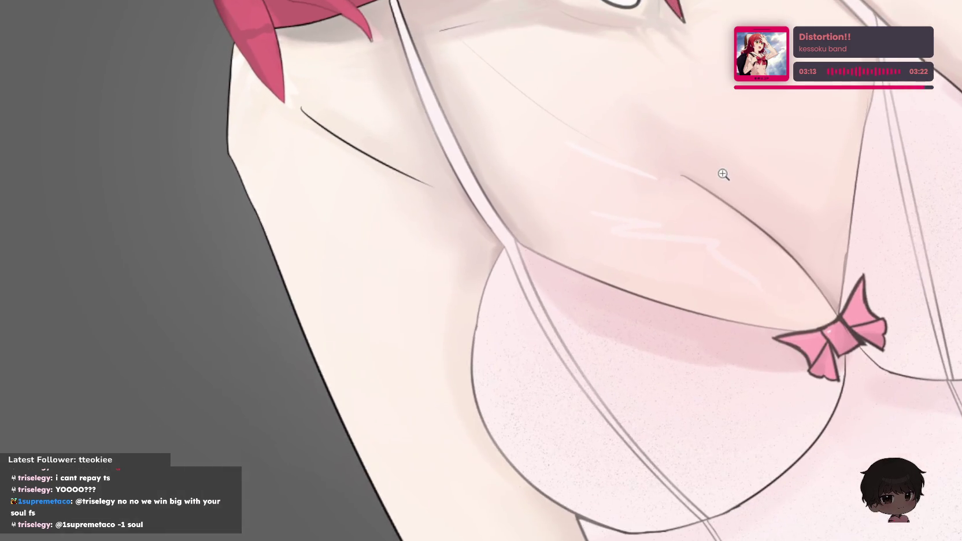
pyautogui.scroll(-1, 724, 174)
pyautogui.scroll(-1, 719, 178)
pyautogui.scroll(-1, 690, 179)
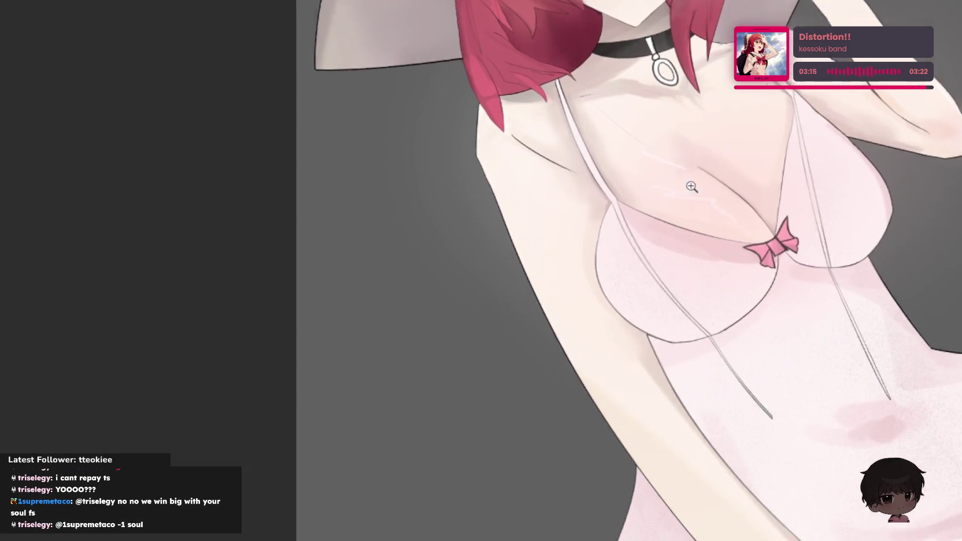
pyautogui.scroll(2, 714, 193)
pyautogui.scroll(2, 735, 203)
pyautogui.scroll(-2, 735, 203)
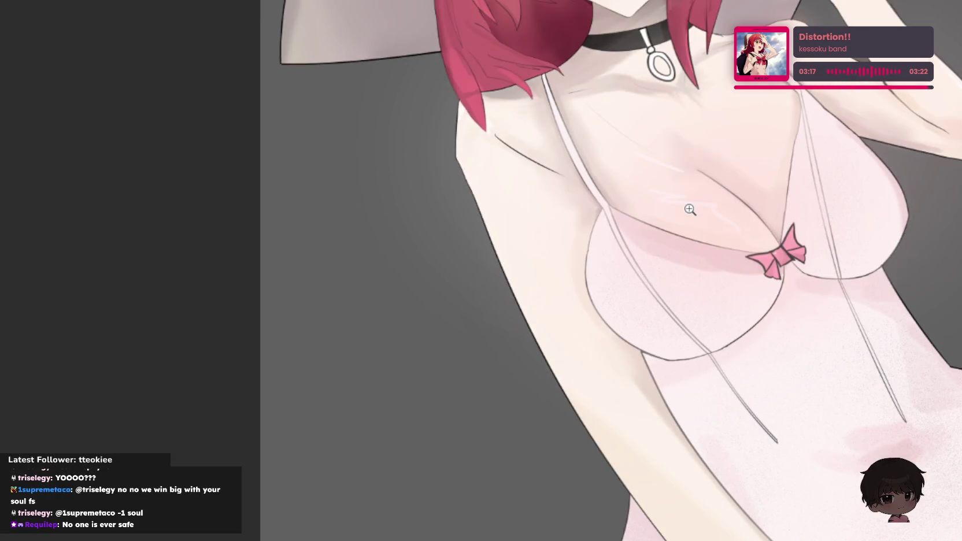
pyautogui.scroll(1, 737, 206)
pyautogui.scroll(1, 738, 209)
pyautogui.scroll(1, 739, 209)
pyautogui.scroll(1, 739, 208)
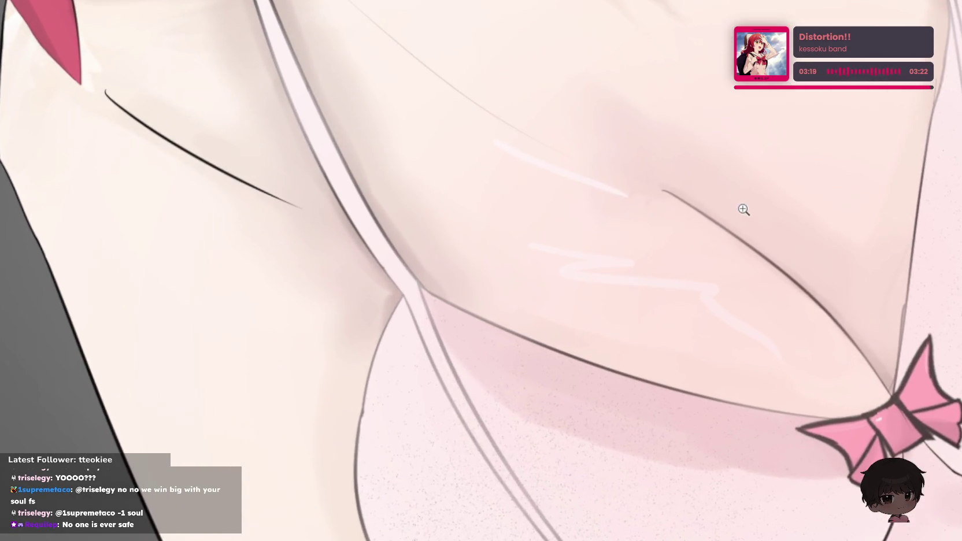
pyautogui.scroll(1, 743, 210)
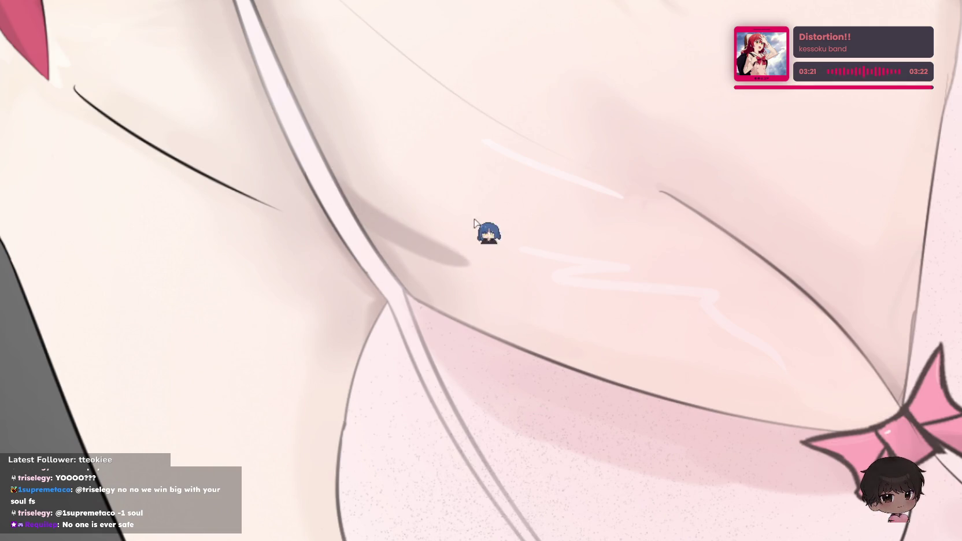
# - Add soft shadow between the strap and chest curve, then lighten the dark area left of the strap
pyautogui.moveTo(376, 231); pyautogui.dragTo(436, 269)
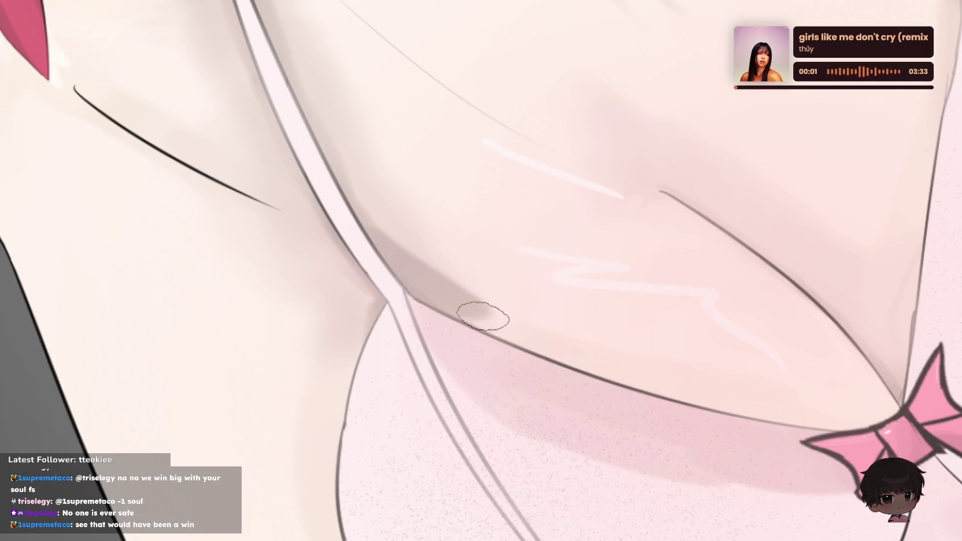
pyautogui.moveTo(375, 243)
pyautogui.mouseDown()
pyautogui.moveTo(509, 347)
pyautogui.moveTo(571, 374)
pyautogui.mouseUp()
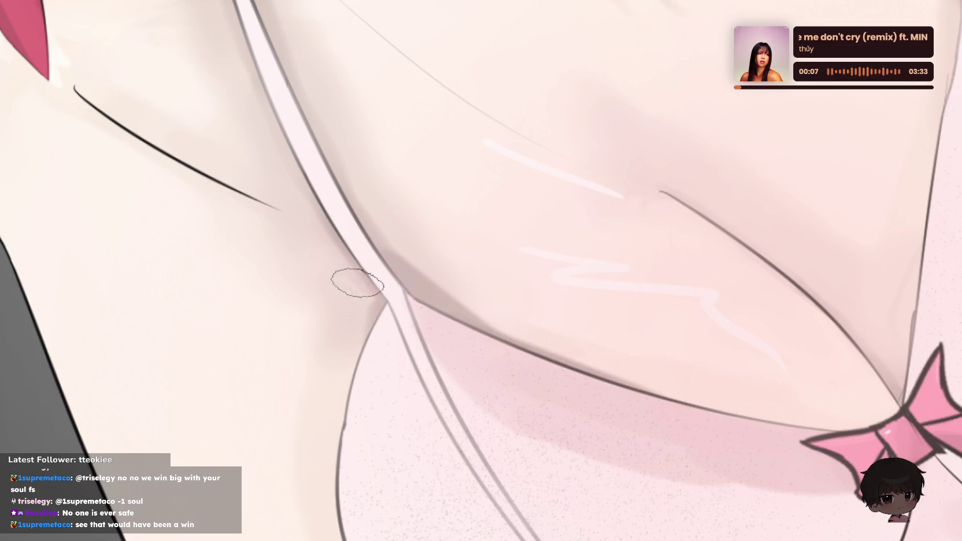
pyautogui.moveTo(336, 306); pyautogui.dragTo(384, 381)
pyautogui.moveTo(371, 297); pyautogui.dragTo(346, 372)
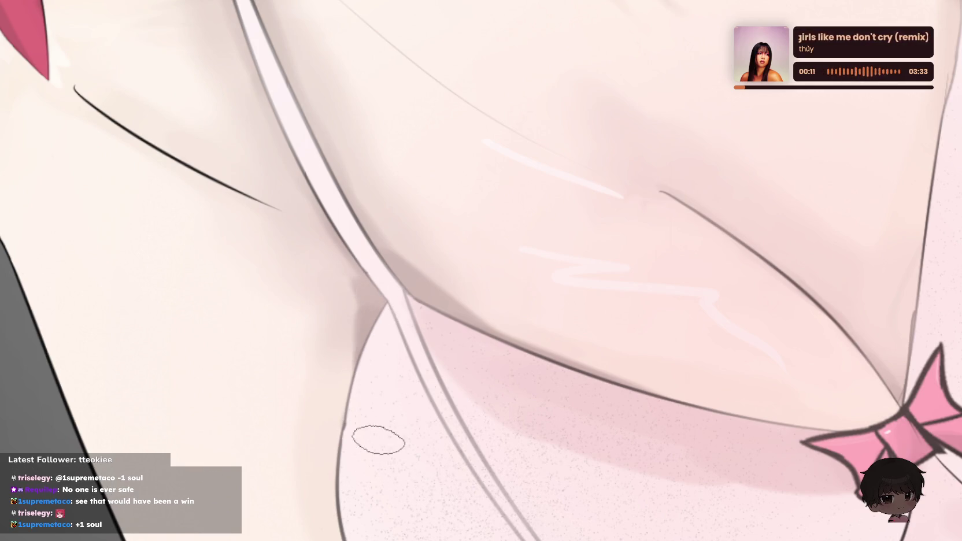
pyautogui.scroll(-3, 523, 264)
pyautogui.moveTo(369, 391)
pyautogui.mouseDown()
pyautogui.moveTo(332, 382)
pyautogui.moveTo(354, 349)
pyautogui.moveTo(339, 366)
pyautogui.mouseUp()
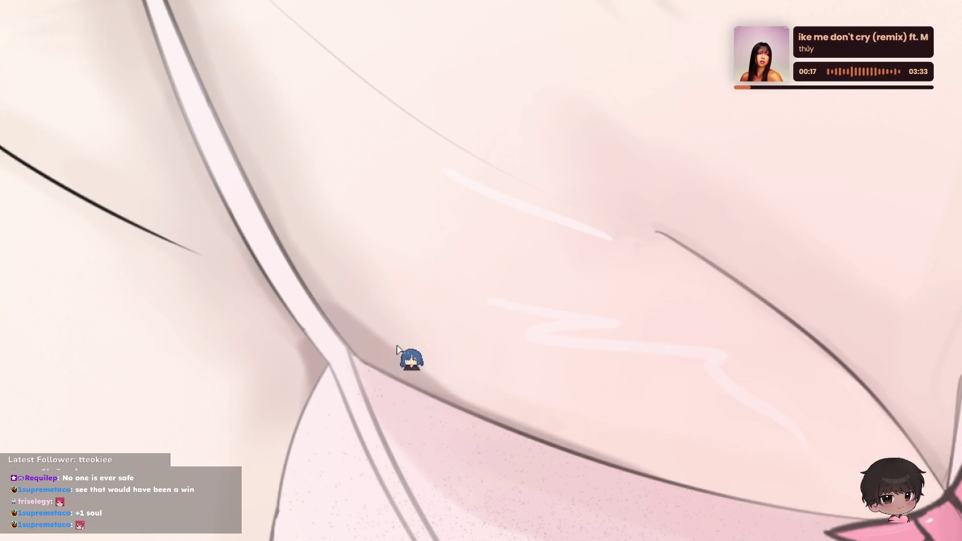
pyautogui.hotkey('ctrl', 'z')
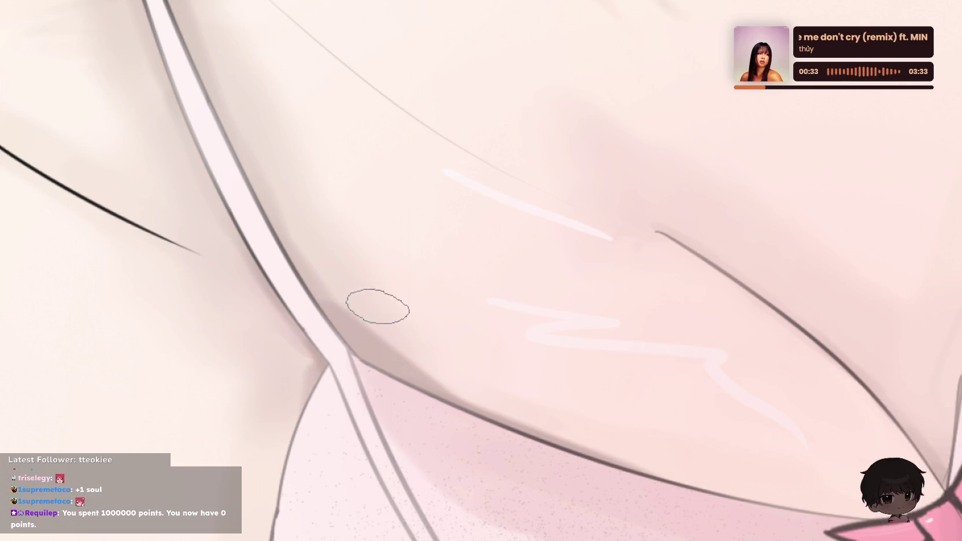
pyautogui.keyDown('ctrl'); pyautogui.click(352, 304); pyautogui.keyUp('ctrl')
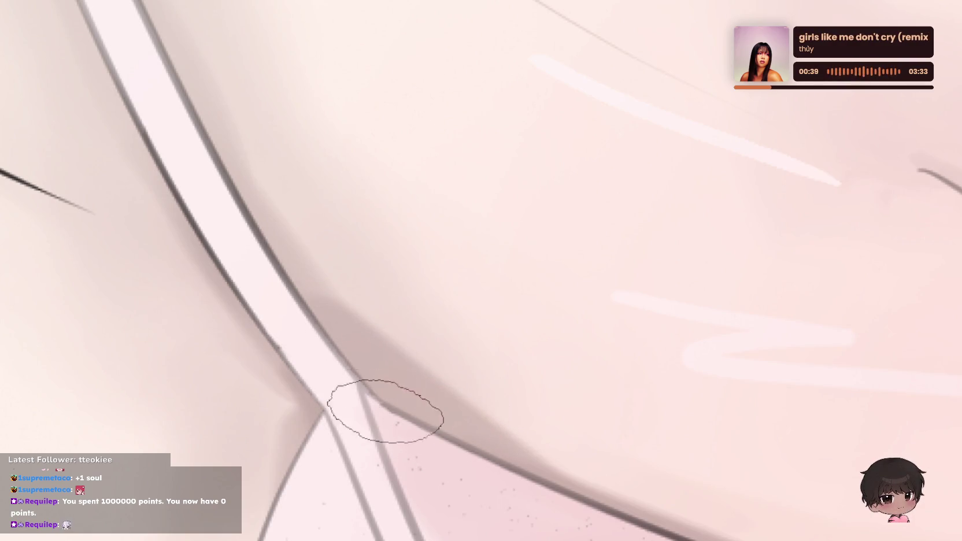
# - Try mauve shading below the strap and along its left edge, undoing both strokes
pyautogui.scroll(-2, 575, 208)
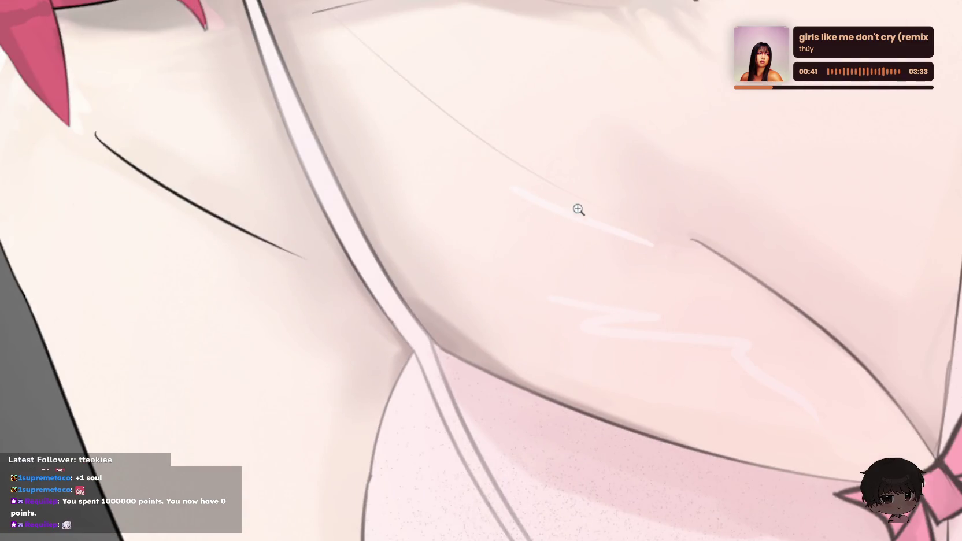
pyautogui.scroll(-1, 491, 275)
pyautogui.scroll(-3, 492, 275)
pyautogui.scroll(5, 461, 275)
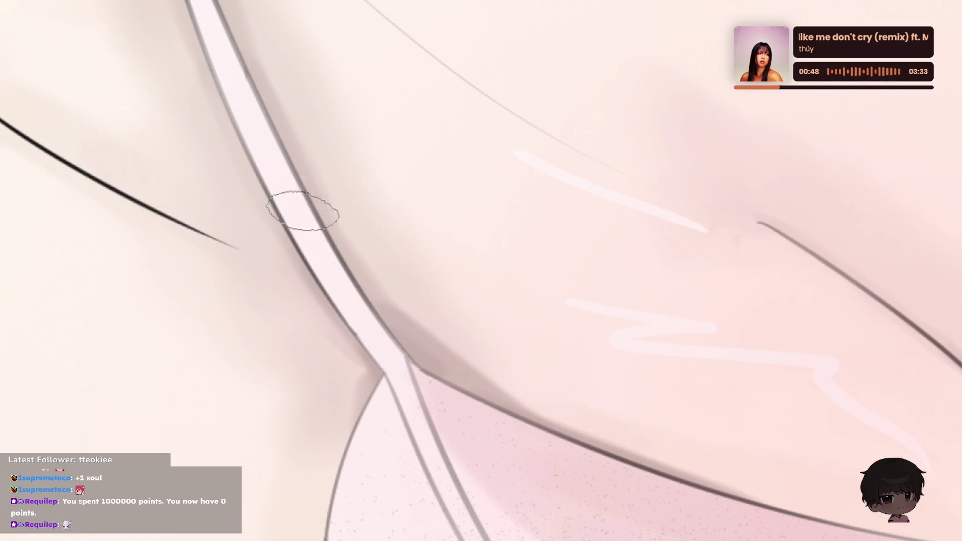
pyautogui.moveTo(329, 324); pyautogui.dragTo(327, 404)
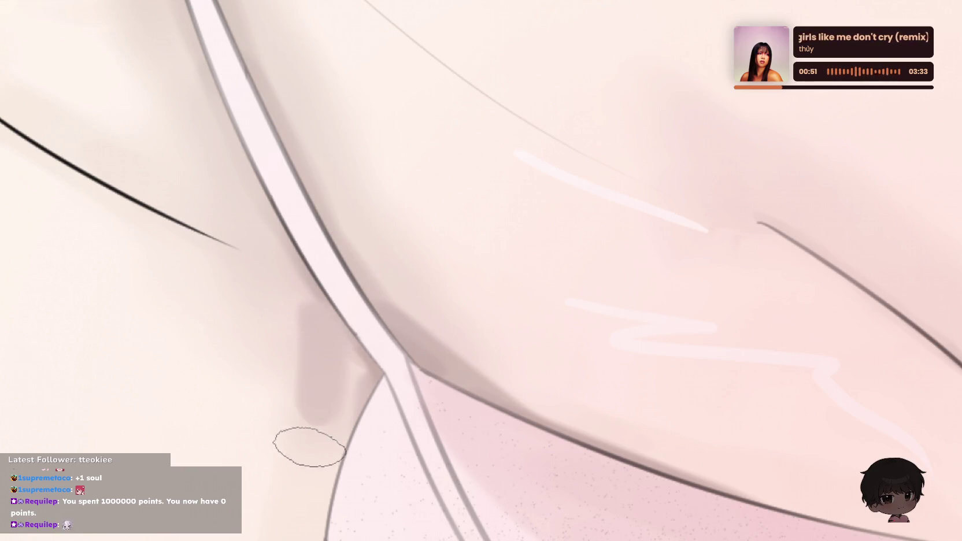
pyautogui.hotkey('ctrl', 'z')
pyautogui.moveTo(343, 279); pyautogui.dragTo(214, 104)
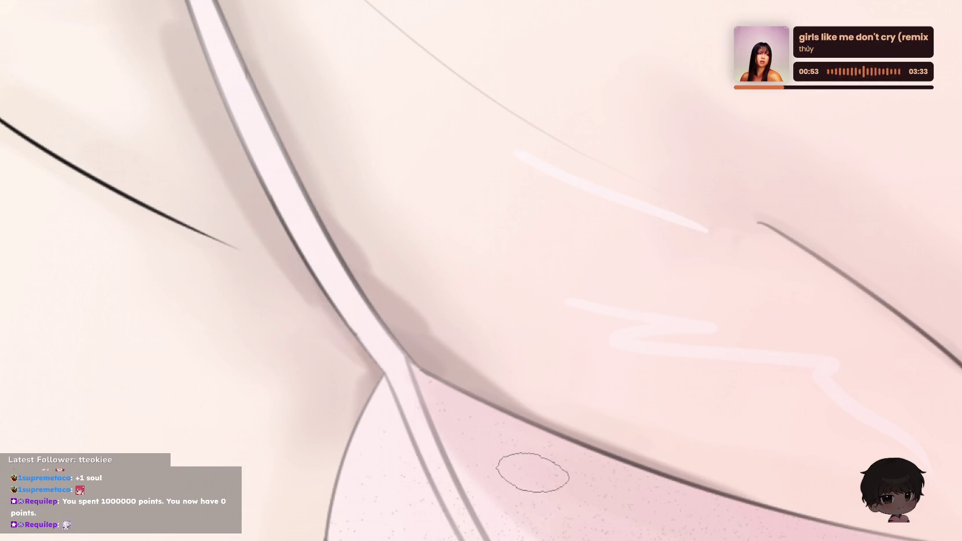
pyautogui.hotkey('ctrl', 'z')
# - Redraw and deepen soft shading along the strap's left edge, discarding a too-dark stroke
pyautogui.moveTo(324, 330); pyautogui.dragTo(240, 129)
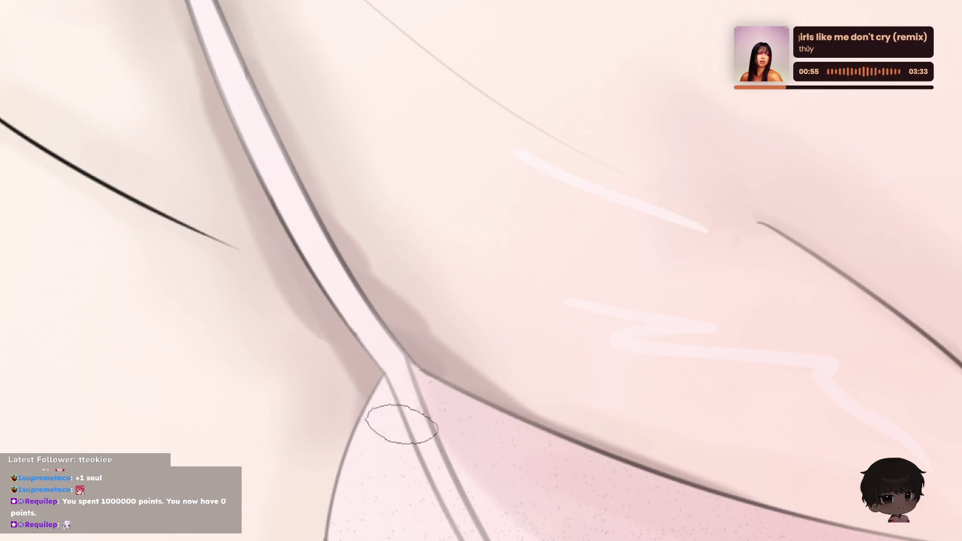
pyautogui.moveTo(325, 297); pyautogui.dragTo(334, 268)
pyautogui.hotkey('ctrl', 'z')
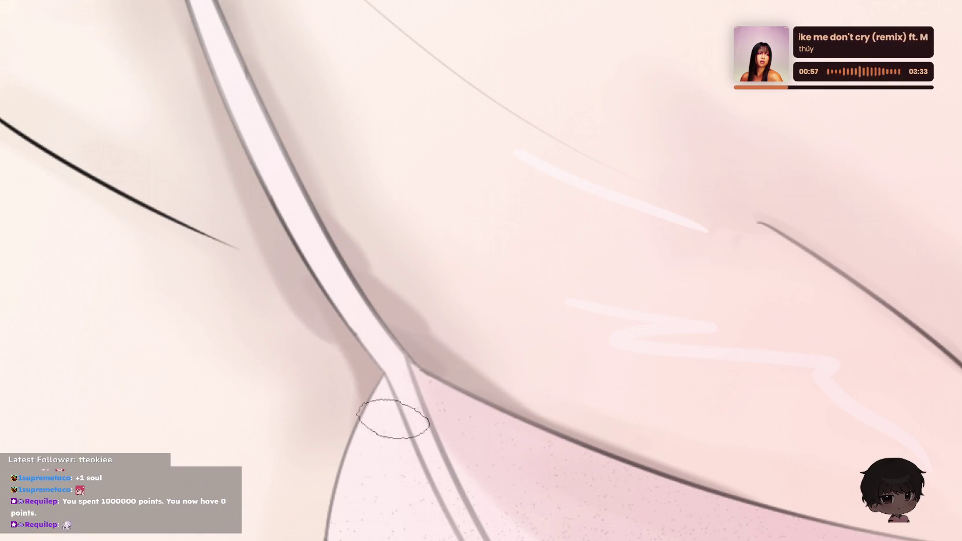
pyautogui.moveTo(255, 243); pyautogui.dragTo(167, 88)
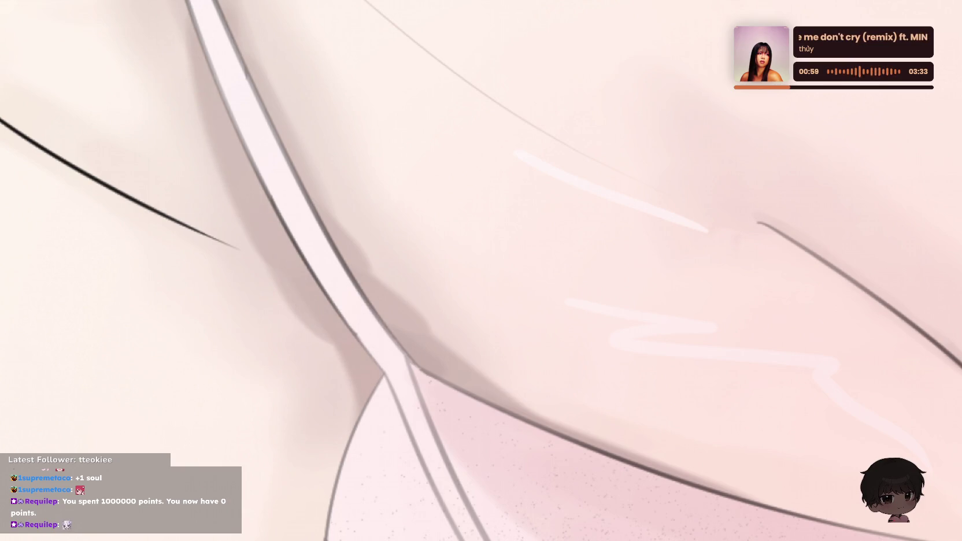
pyautogui.moveTo(240, 225); pyautogui.dragTo(206, 86)
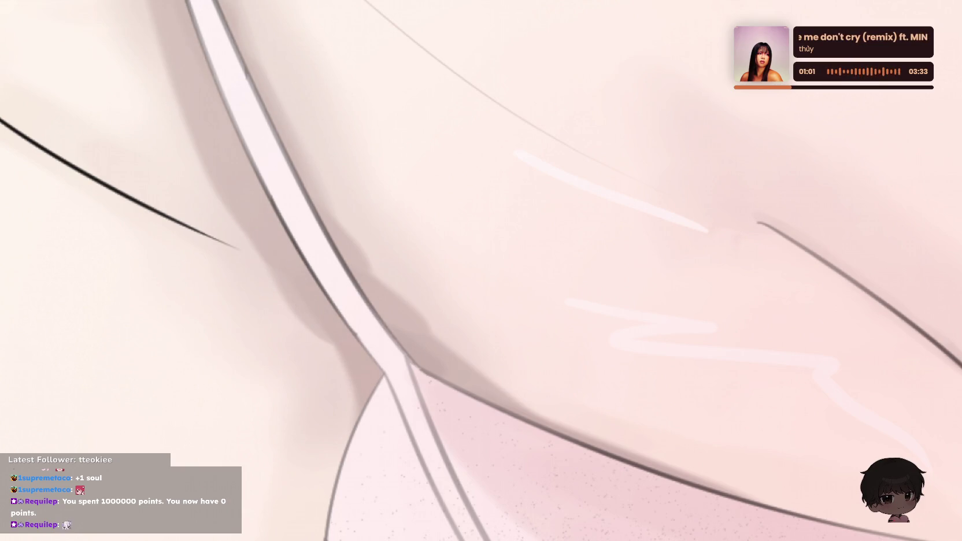
pyautogui.scroll(-2, 312, 23)
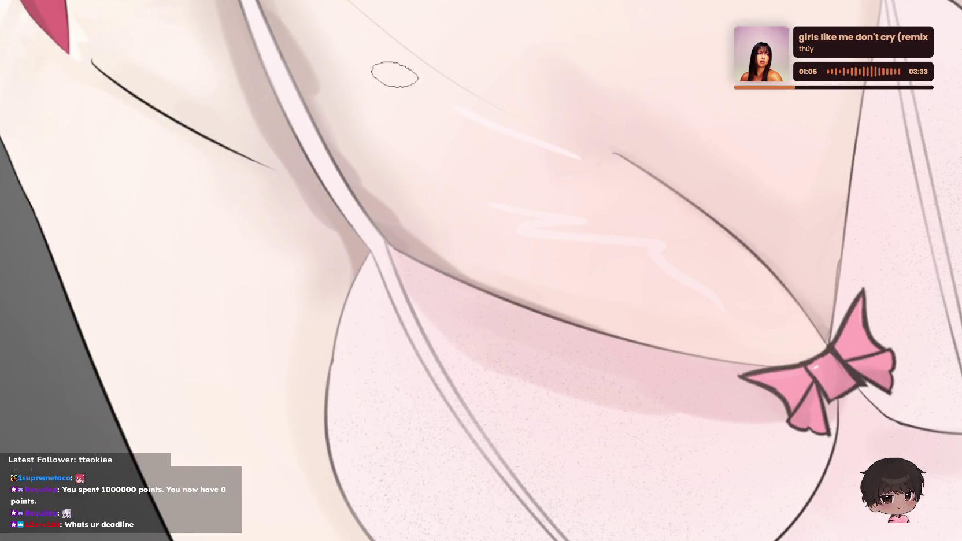
# - Centre a zoomed view on the collarbone beside the strap and enlarge the brush
pyautogui.click(378, 38)
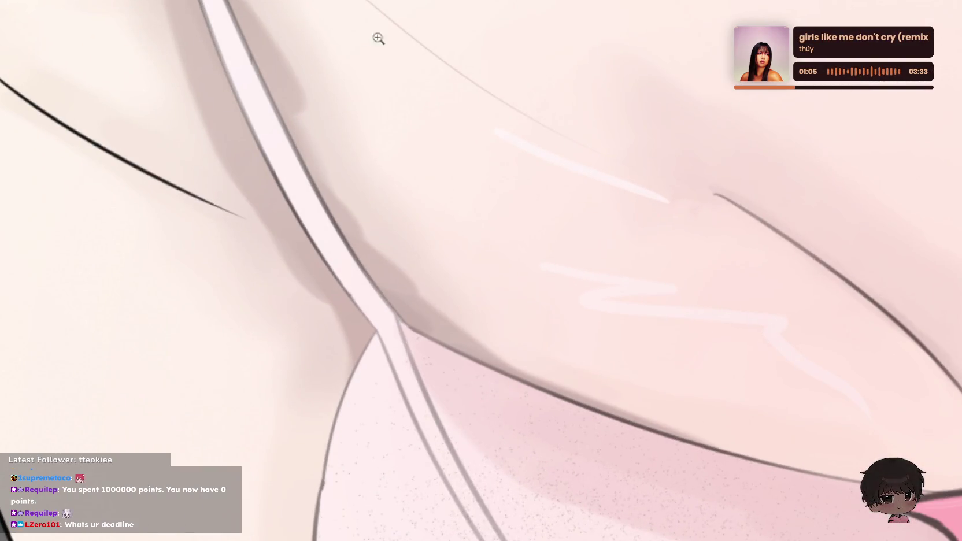
pyautogui.moveTo(336, 121)
pyautogui.mouseDown()
pyautogui.moveTo(446, 234)
pyautogui.moveTo(464, 216)
pyautogui.mouseUp()
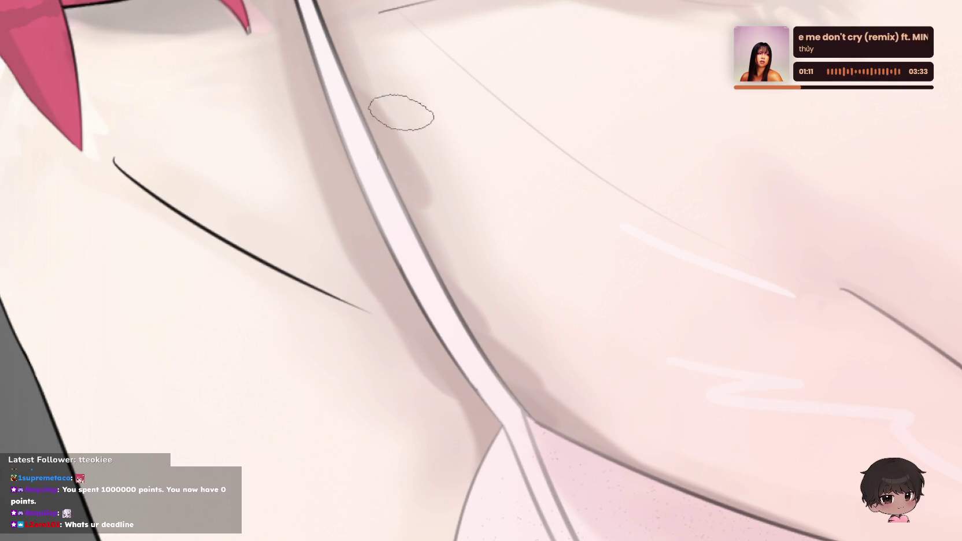
pyautogui.press('e')
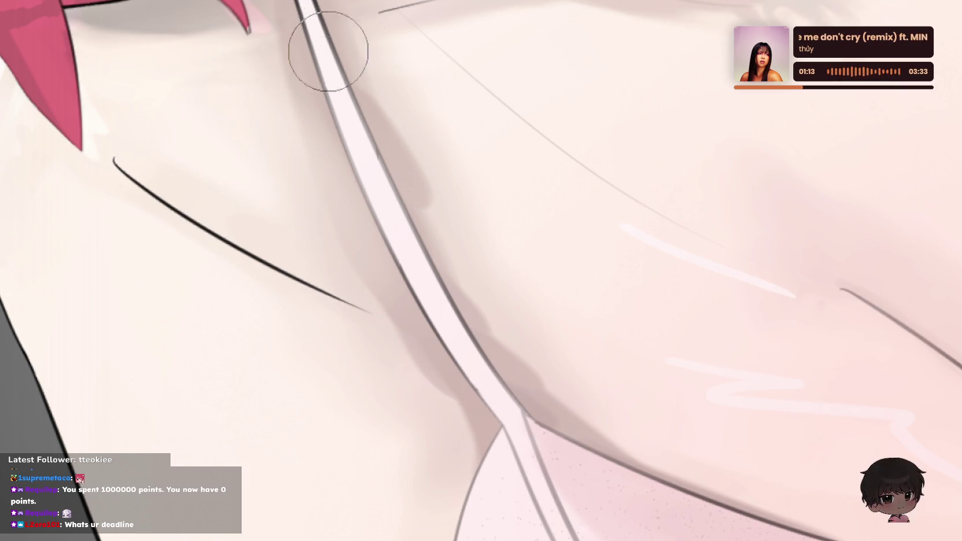
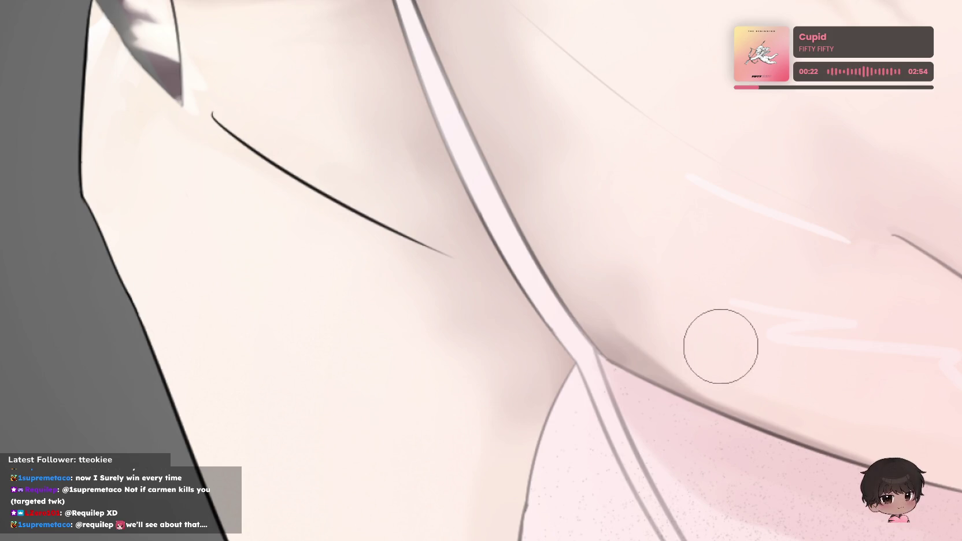
# - Erase the pink blob right of the hair tip near the shoulder strap, then zoom out
pyautogui.moveTo(442, 87); pyautogui.dragTo(441, 254)
pyautogui.scroll(3, 330, 153)
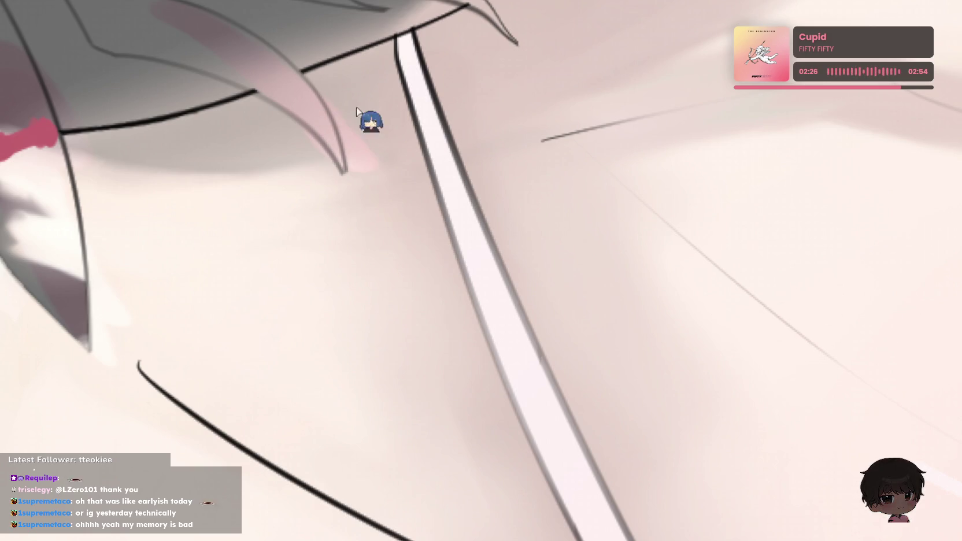
pyautogui.scroll(2, 356, 107)
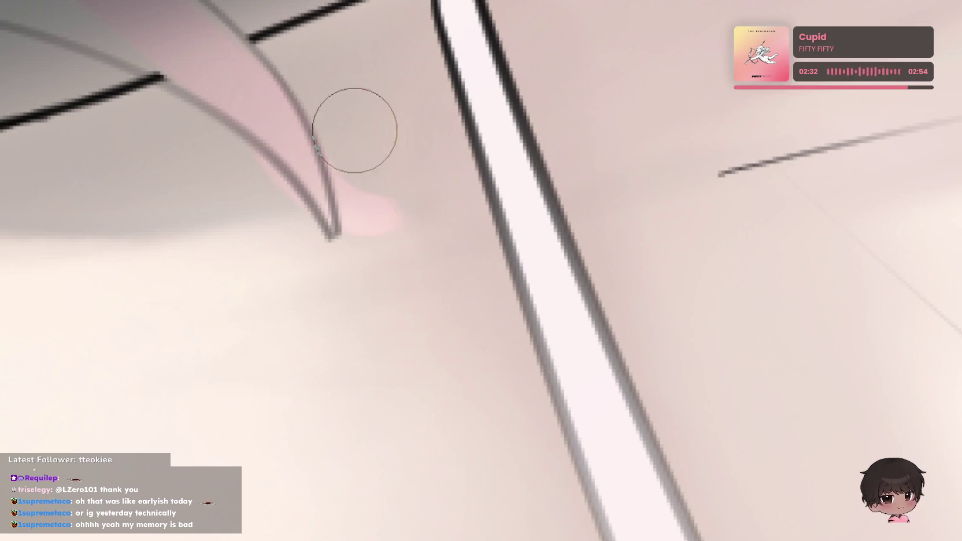
pyautogui.moveTo(406, 223); pyautogui.dragTo(365, 245)
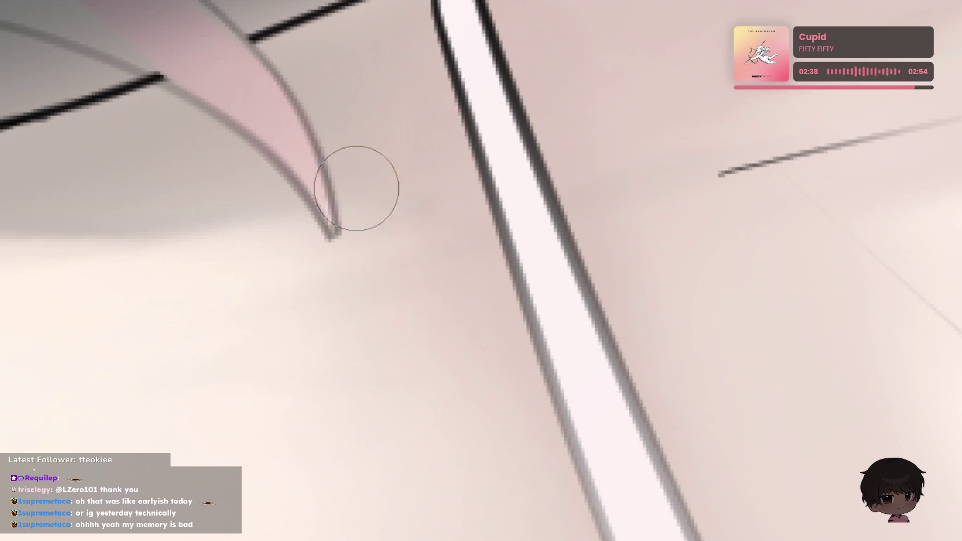
pyautogui.moveTo(487, 164); pyautogui.dragTo(229, 171)
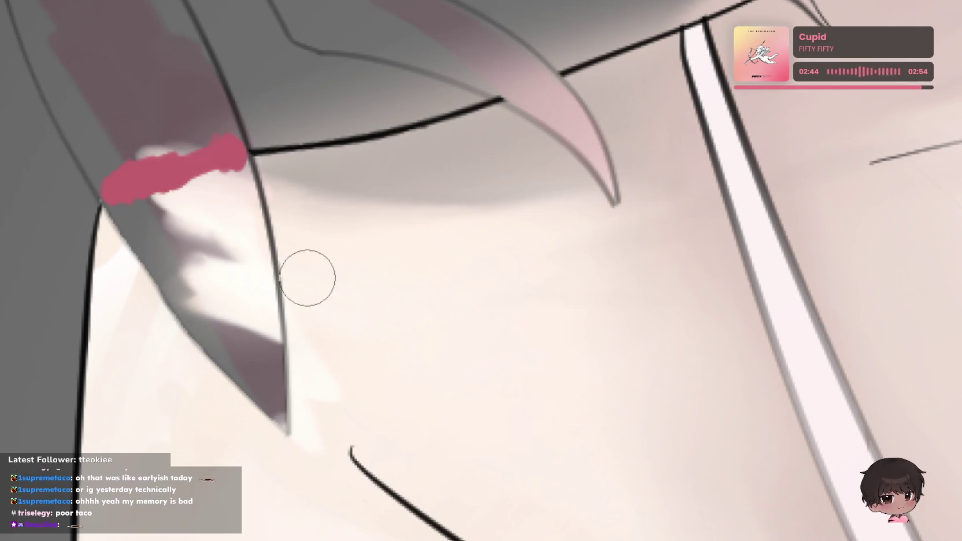
pyautogui.keyDown('alt'); pyautogui.click(547, 168); pyautogui.keyUp('alt')
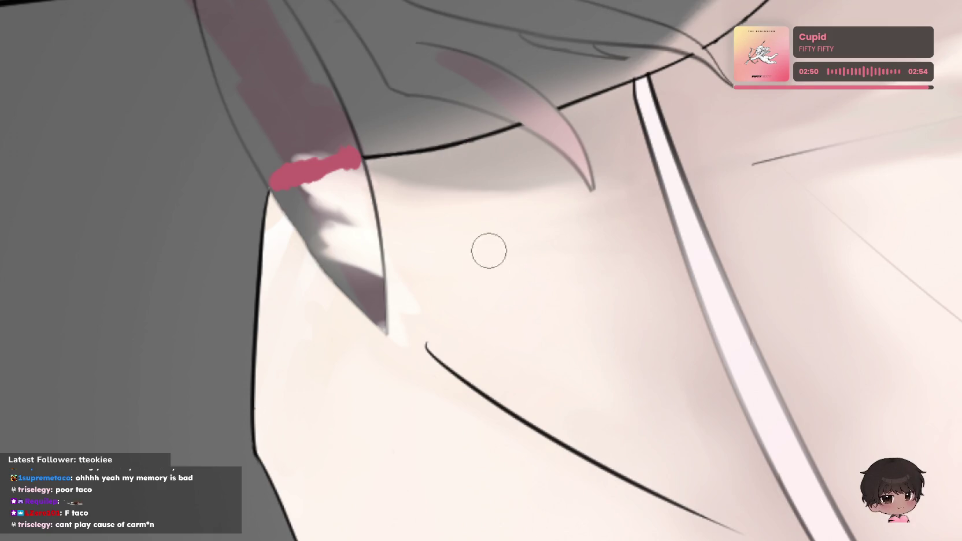
pyautogui.moveTo(487, 249); pyautogui.dragTo(129, 358)
pyautogui.moveTo(146, 200); pyautogui.dragTo(343, 214)
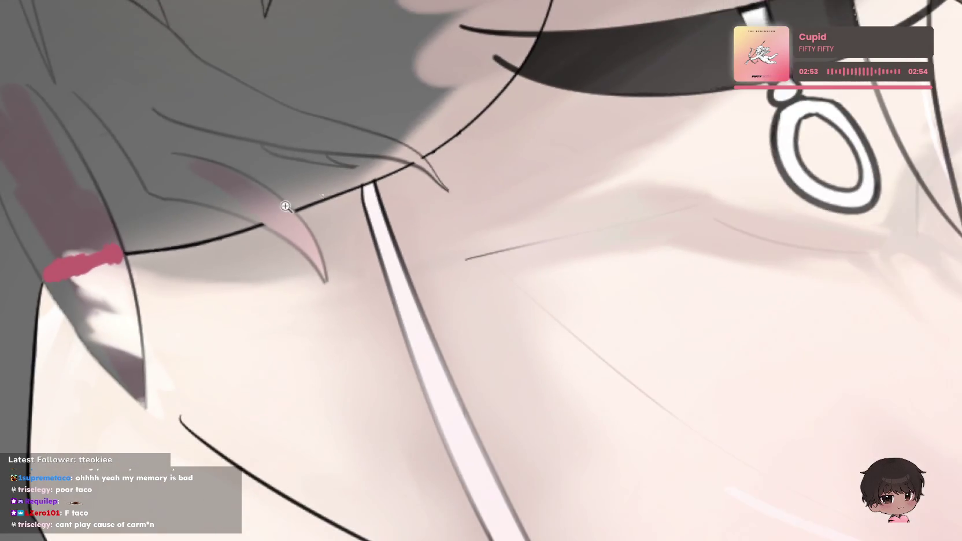
pyautogui.moveTo(285, 206)
pyautogui.mouseDown()
pyautogui.moveTo(492, 137)
pyautogui.moveTo(340, 161)
pyautogui.moveTo(295, 206)
pyautogui.mouseUp()
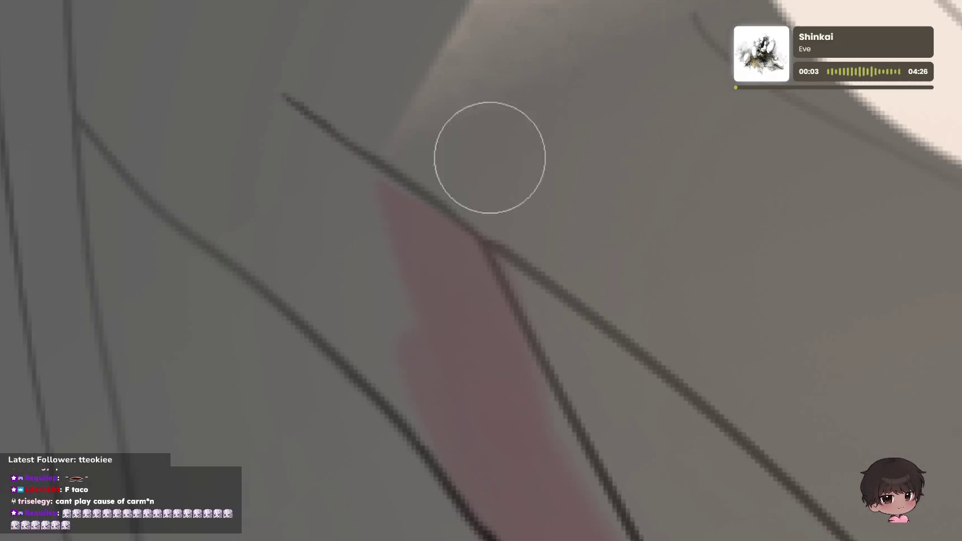
pyautogui.scroll(-5, 568, 116)
pyautogui.moveTo(686, 219); pyautogui.dragTo(183, 98)
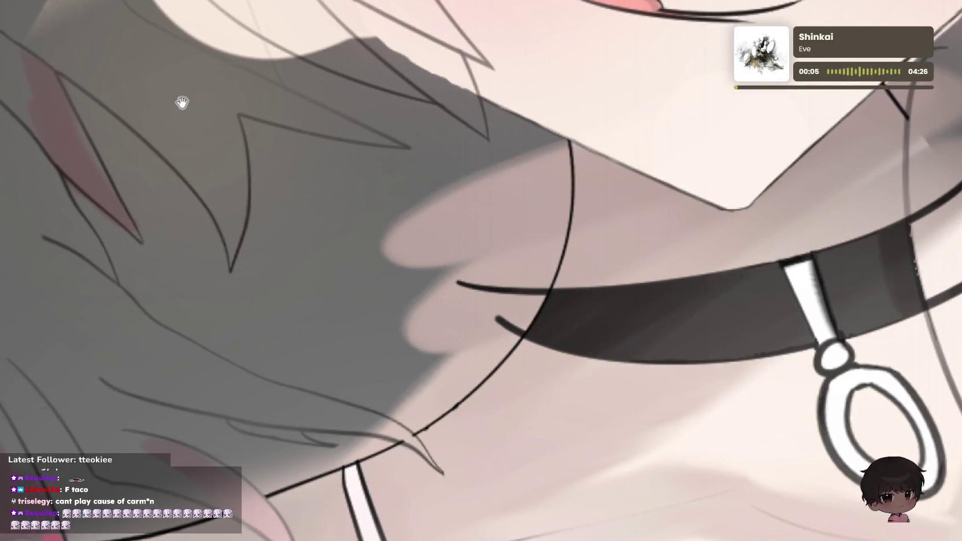
pyautogui.scroll(-3, 578, 323)
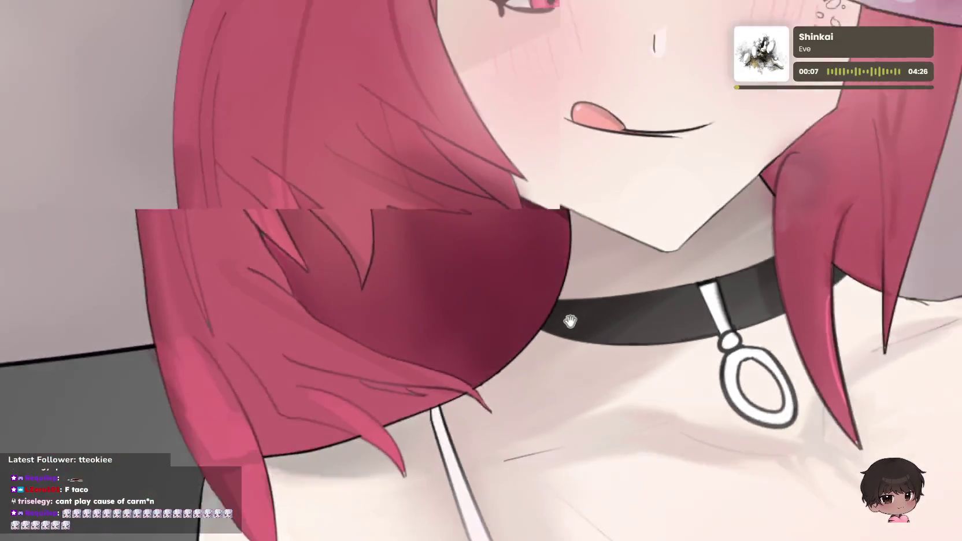
pyautogui.scroll(-3, 589, 315)
pyautogui.scroll(2, 653, 315)
pyautogui.scroll(1, 654, 315)
pyautogui.scroll(1, 655, 320)
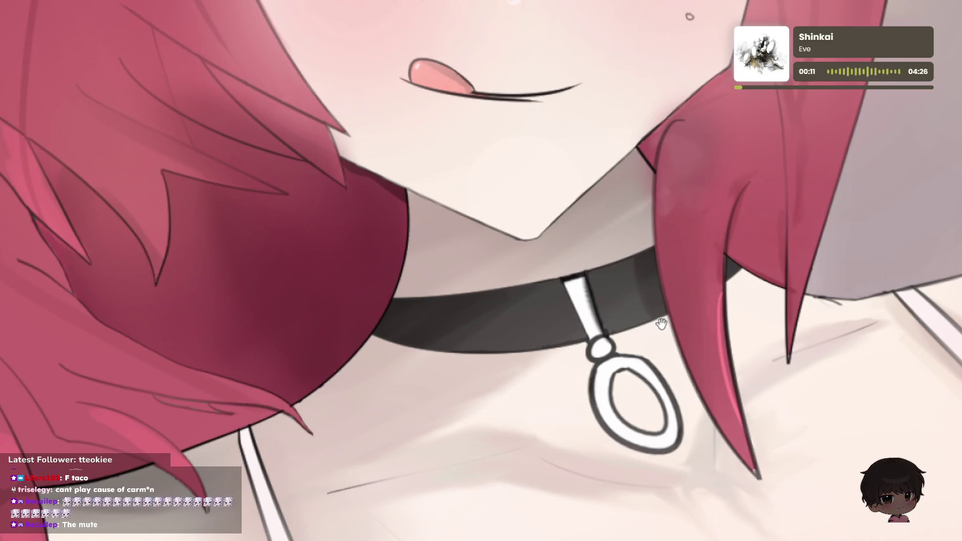
pyautogui.scroll(-2, 660, 322)
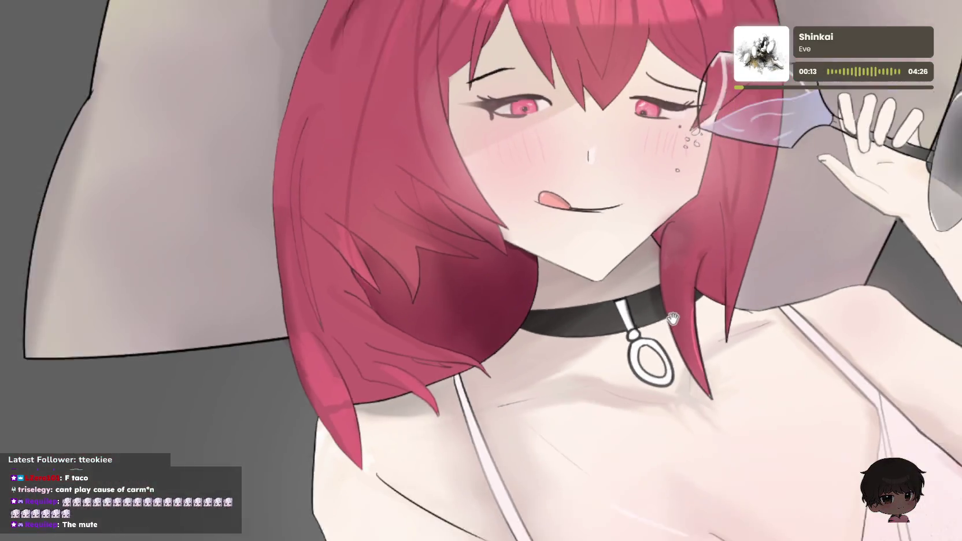
pyautogui.scroll(-1, 665, 324)
pyautogui.scroll(1, 693, 330)
pyautogui.scroll(1, 693, 330)
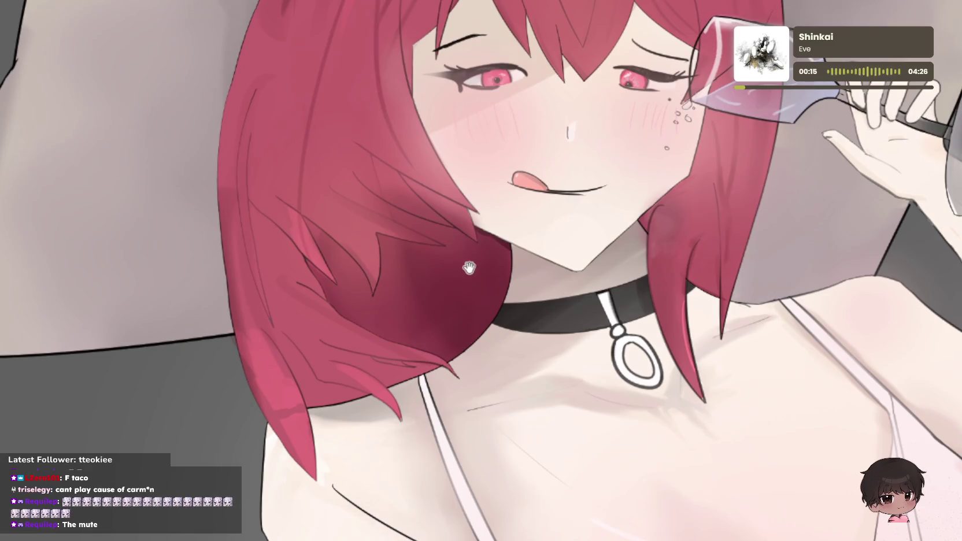
pyautogui.scroll(1, 481, 265)
pyautogui.scroll(-2, 538, 286)
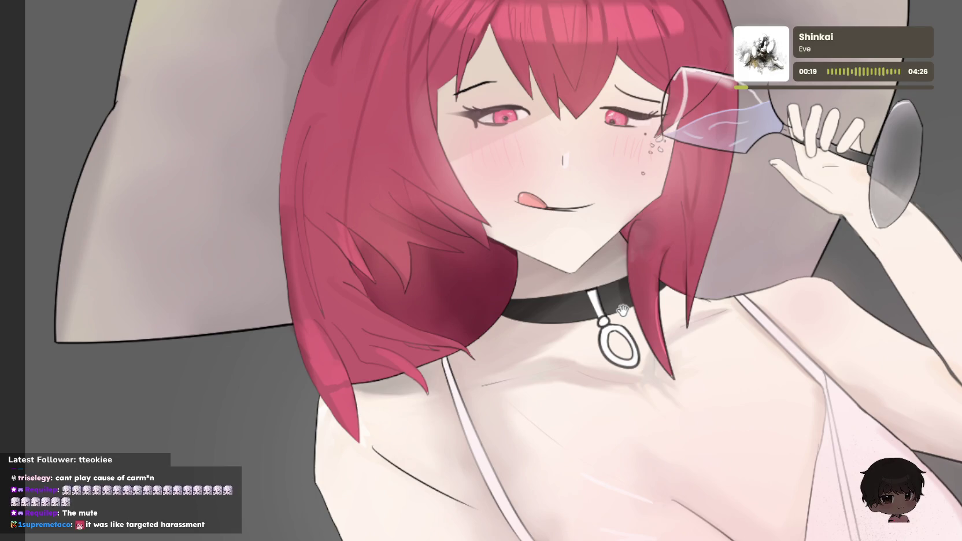
pyautogui.scroll(2, 474, 301)
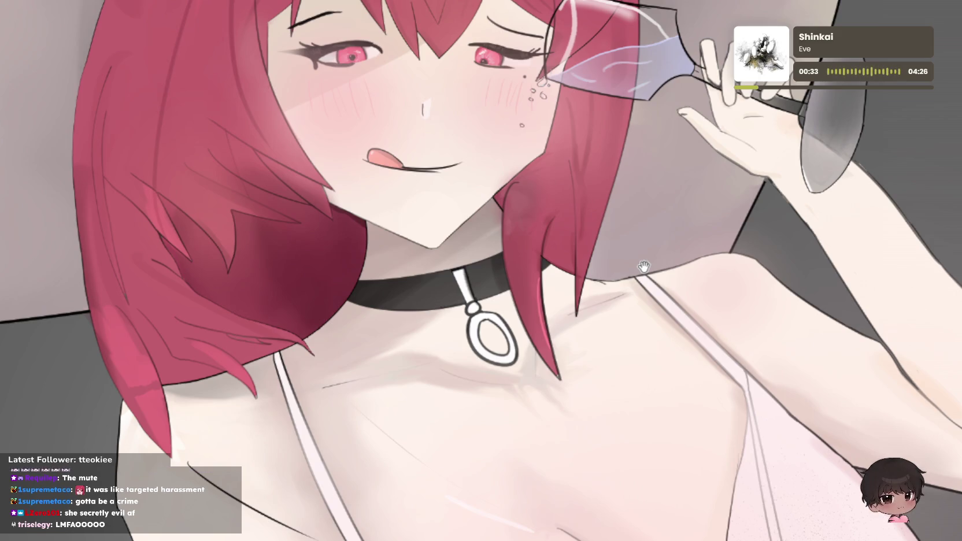
pyautogui.scroll(-5, 654, 269)
pyautogui.scroll(-2, 655, 278)
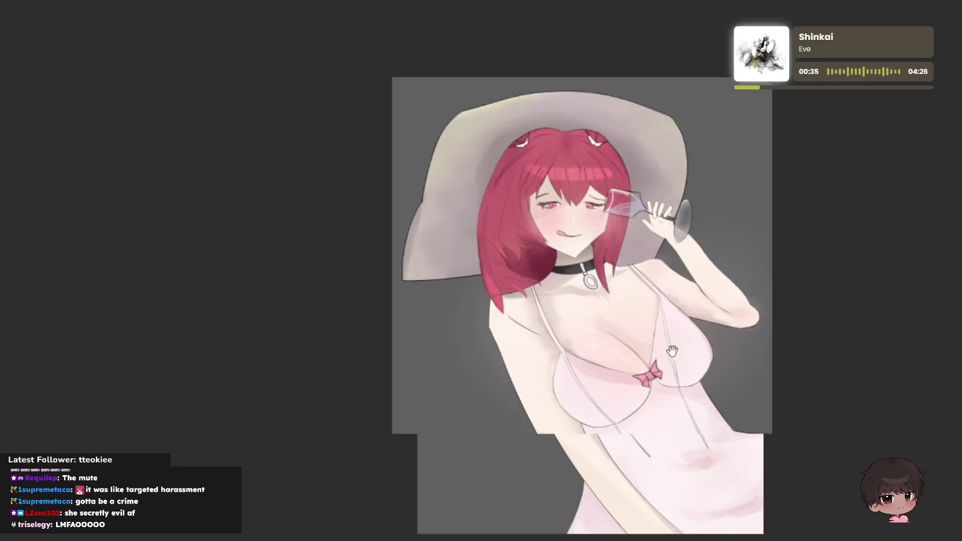
pyautogui.scroll(4, 657, 302)
pyautogui.scroll(2, 656, 302)
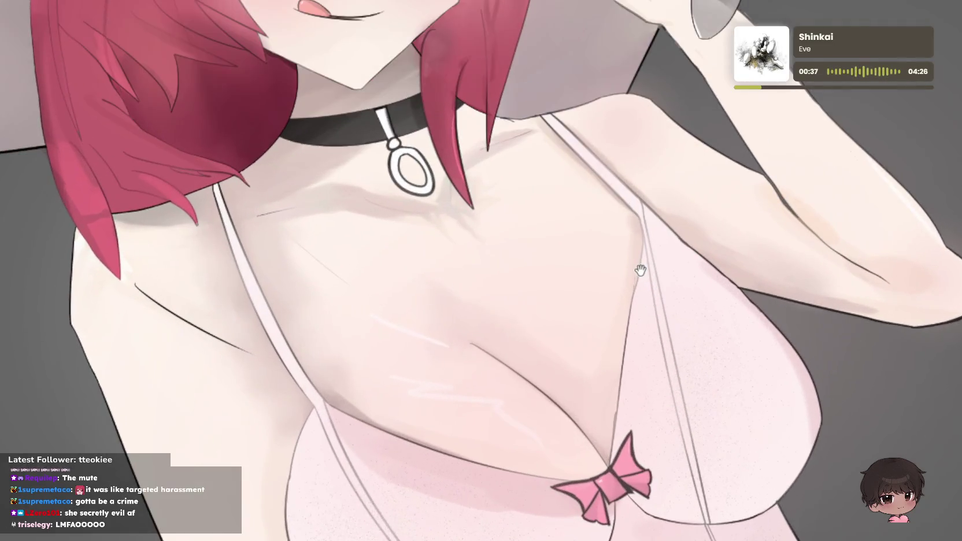
pyautogui.scroll(2, 641, 277)
pyautogui.scroll(-3, 632, 255)
pyautogui.scroll(-2, 635, 255)
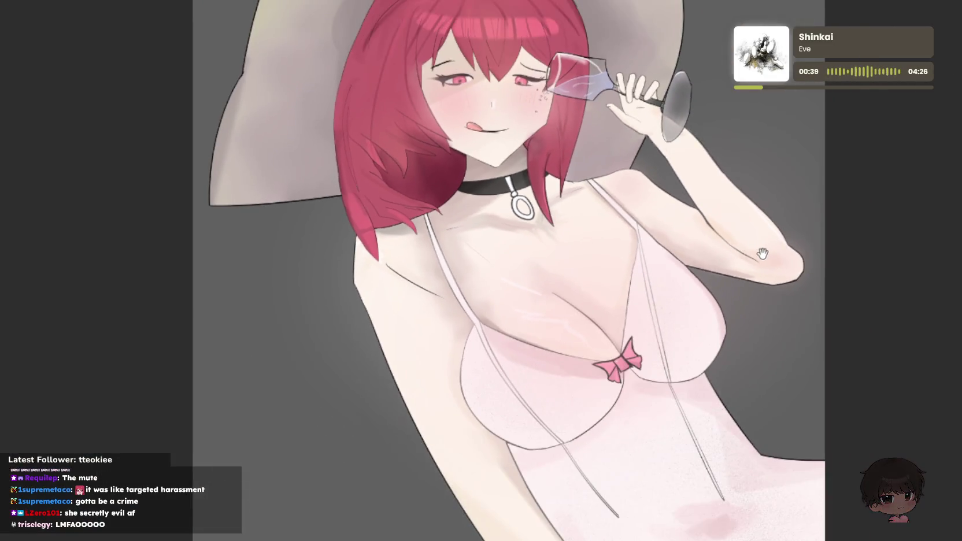
pyautogui.scroll(3, 688, 242)
pyautogui.scroll(2, 784, 283)
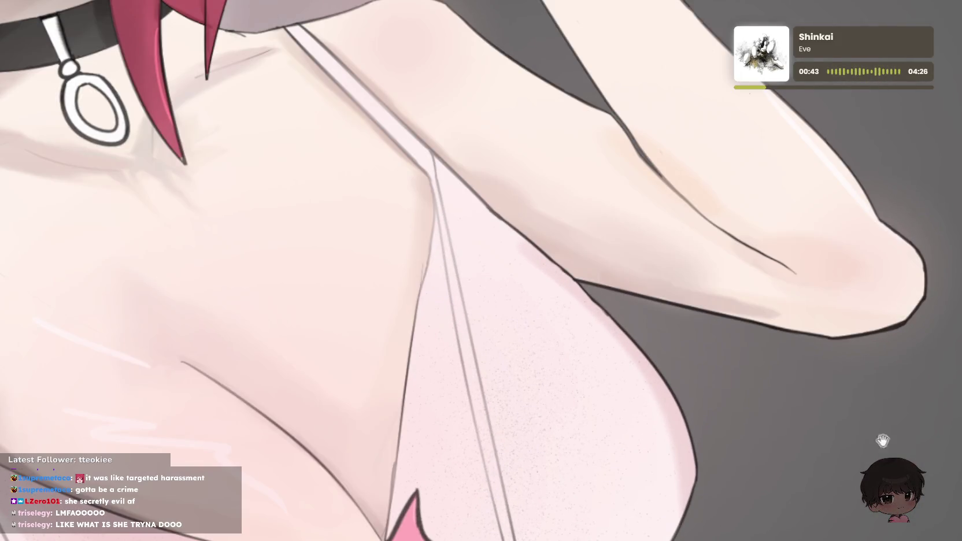
pyautogui.scroll(1, 671, 323)
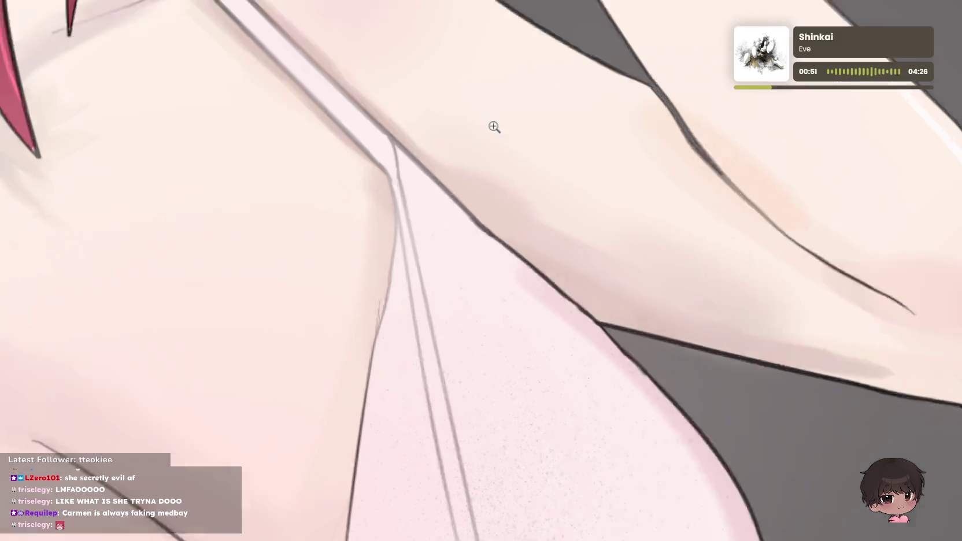
pyautogui.moveTo(493, 129); pyautogui.dragTo(698, 221)
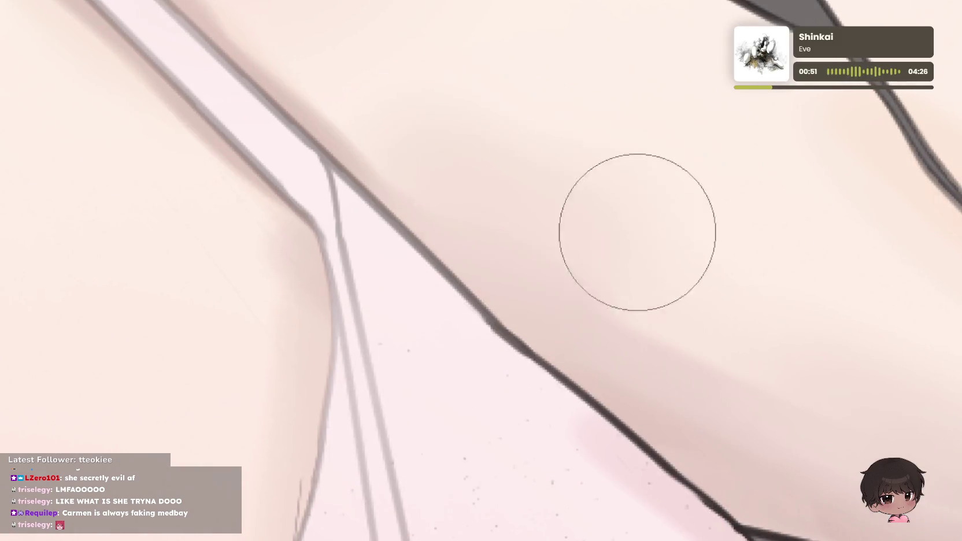
pyautogui.scroll(-5, 699, 221)
pyautogui.scroll(5, 721, 289)
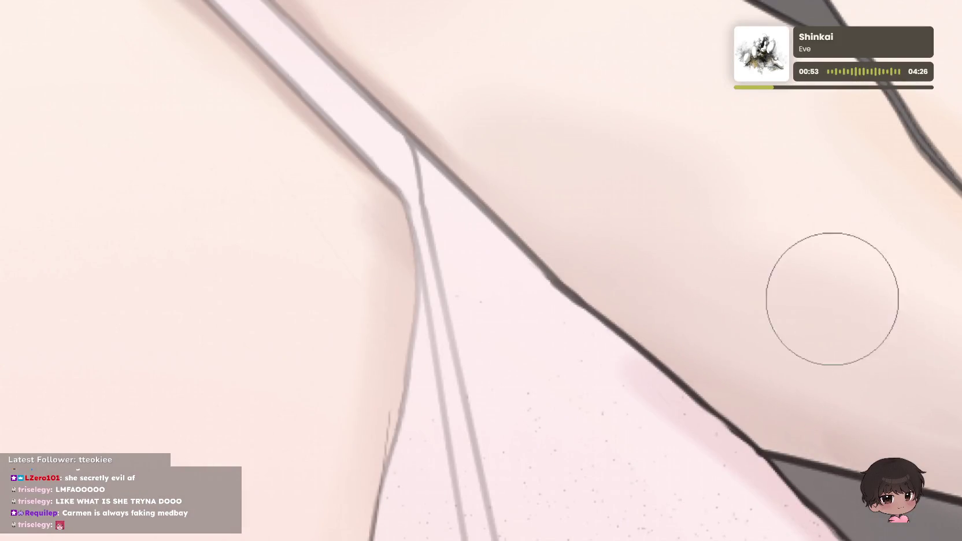
pyautogui.scroll(-2, 570, 286)
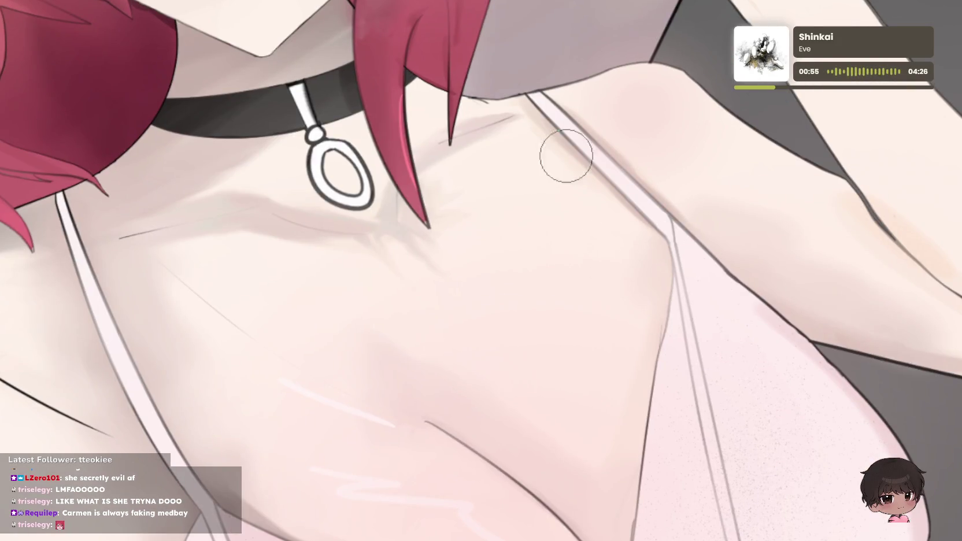
pyautogui.scroll(-3, 312, 257)
pyautogui.scroll(-2, 312, 257)
pyautogui.scroll(3, 389, 299)
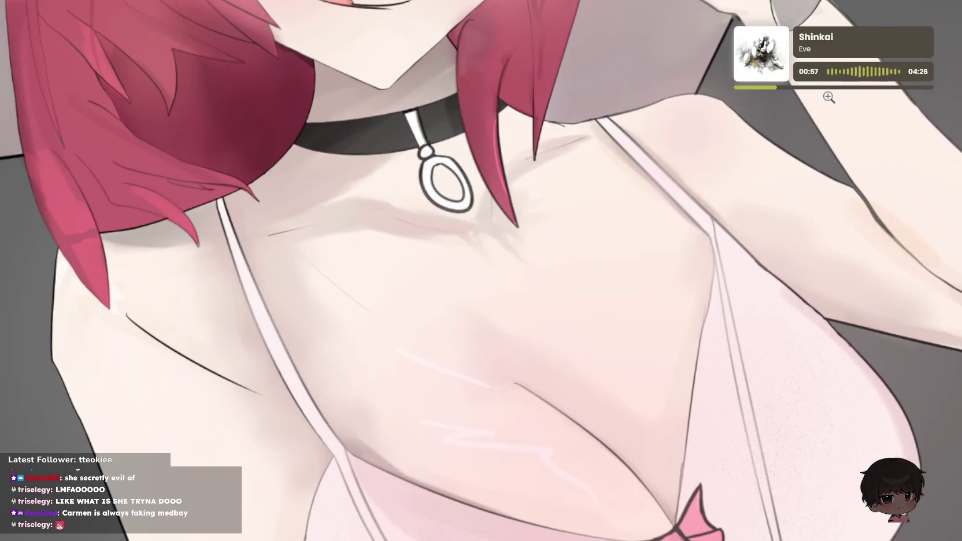
pyautogui.scroll(2, 390, 299)
pyautogui.scroll(3, 365, 304)
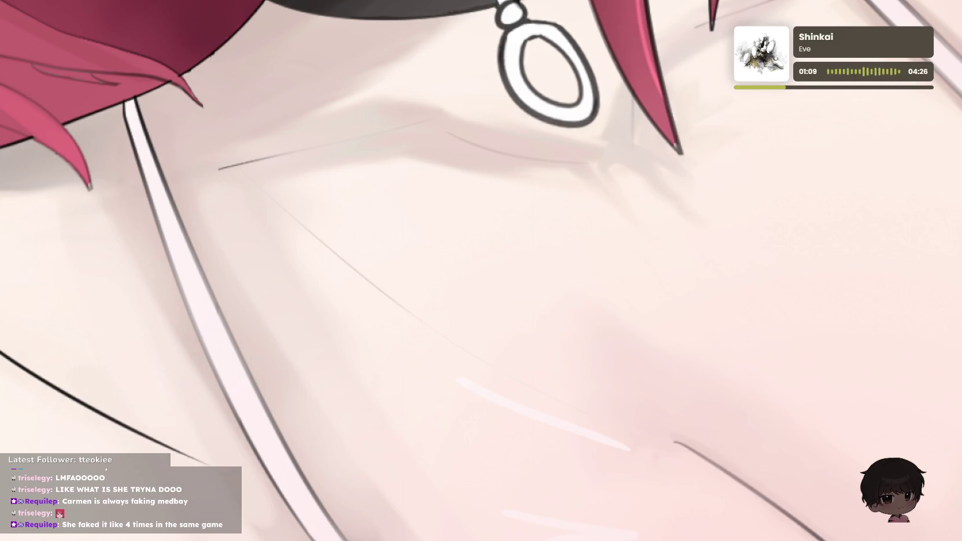
pyautogui.scroll(-3, 412, 282)
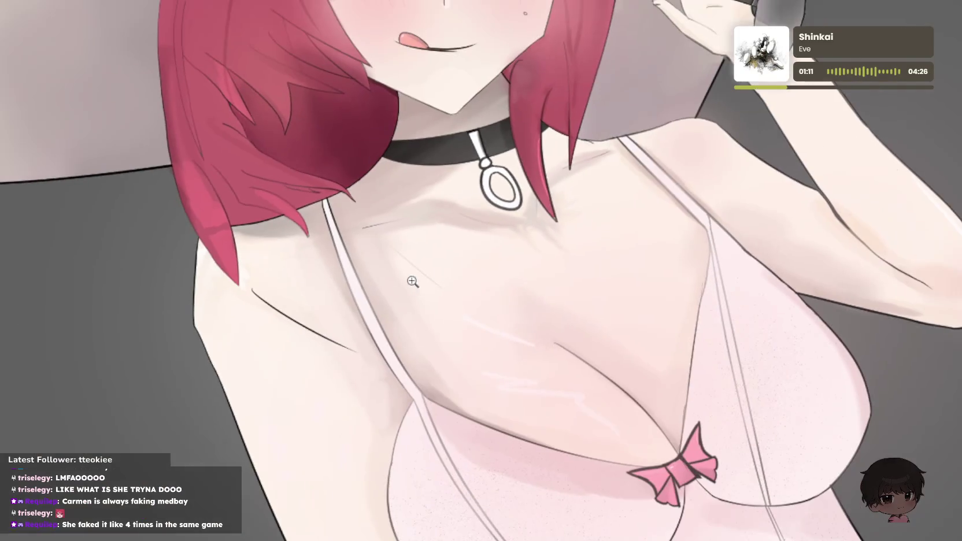
pyautogui.scroll(3, 442, 286)
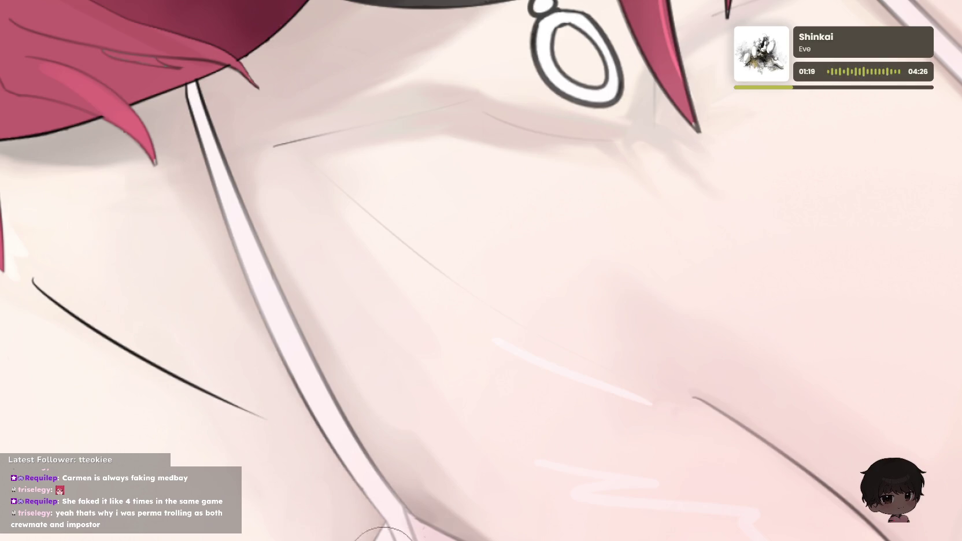
pyautogui.moveTo(309, 197); pyautogui.dragTo(483, 314)
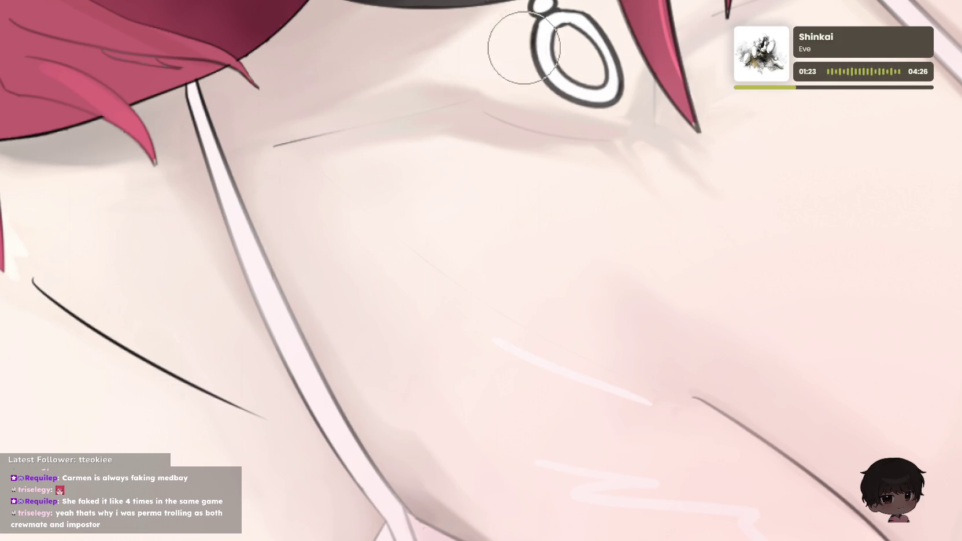
pyautogui.scroll(-2, 492, 92)
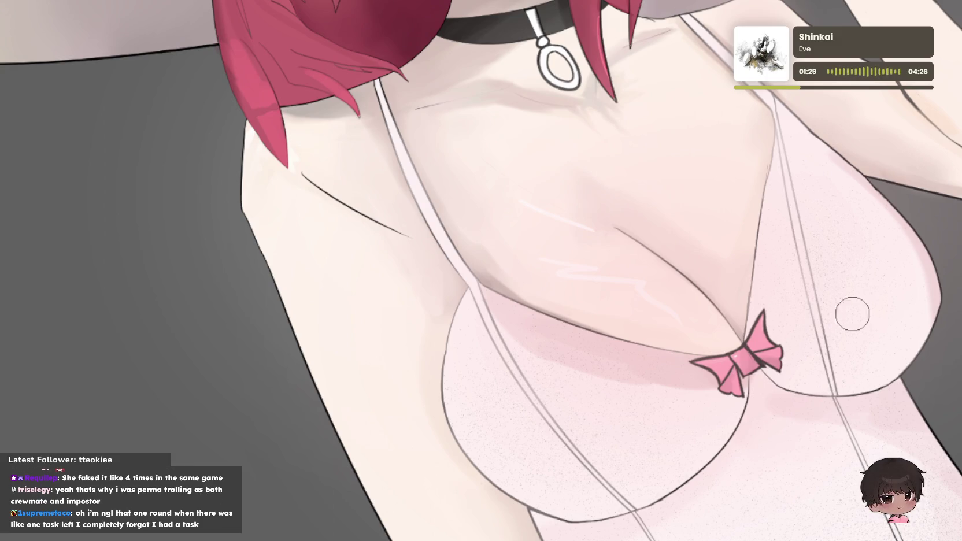
pyautogui.scroll(1, 515, 225)
pyautogui.scroll(1, 498, 229)
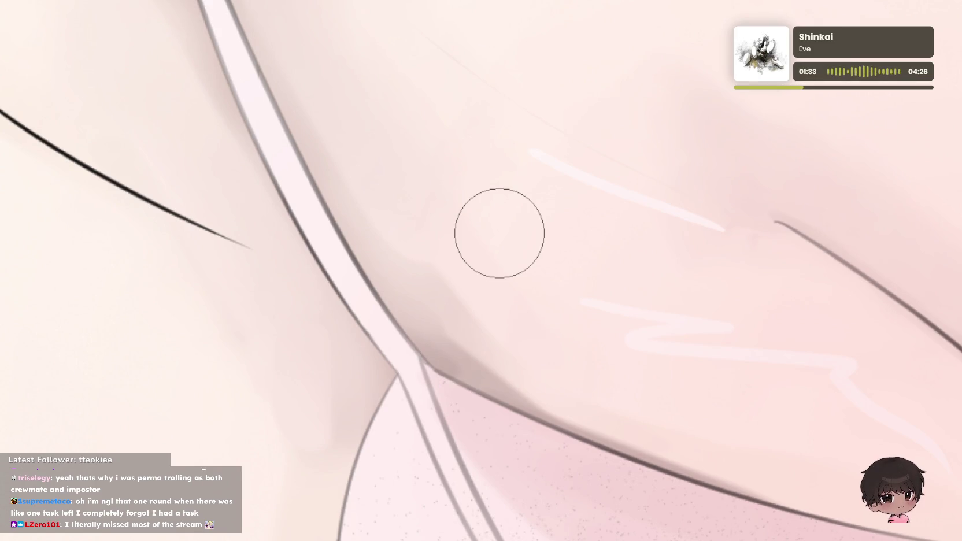
pyautogui.scroll(-1, 482, 264)
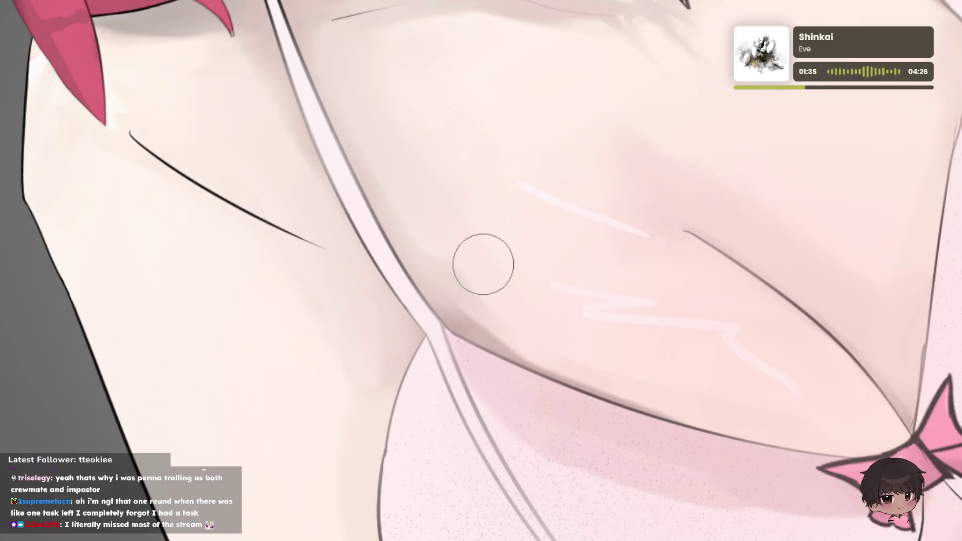
pyautogui.scroll(1, 483, 264)
pyautogui.scroll(-2, 474, 268)
pyautogui.scroll(1, 447, 249)
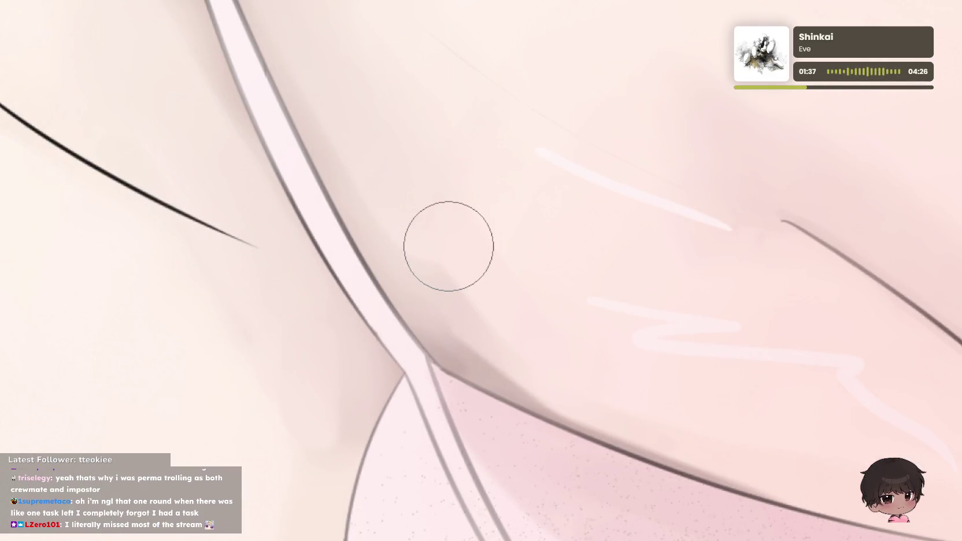
pyautogui.scroll(1, 448, 246)
pyautogui.scroll(-2, 442, 236)
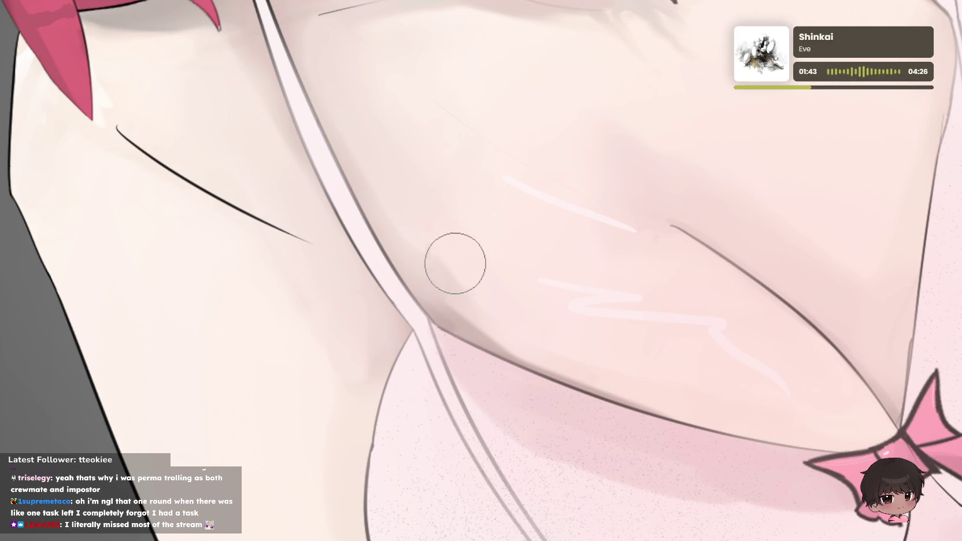
pyautogui.scroll(2, 447, 245)
pyautogui.scroll(-2, 446, 243)
pyautogui.scroll(2, 466, 255)
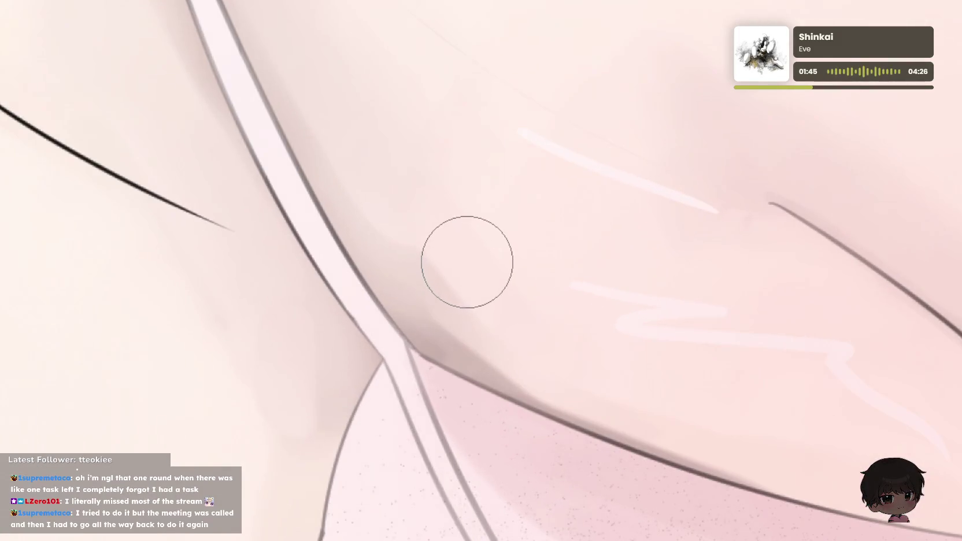
pyautogui.scroll(2, 467, 261)
pyautogui.scroll(-2, 451, 231)
pyautogui.scroll(-1, 449, 232)
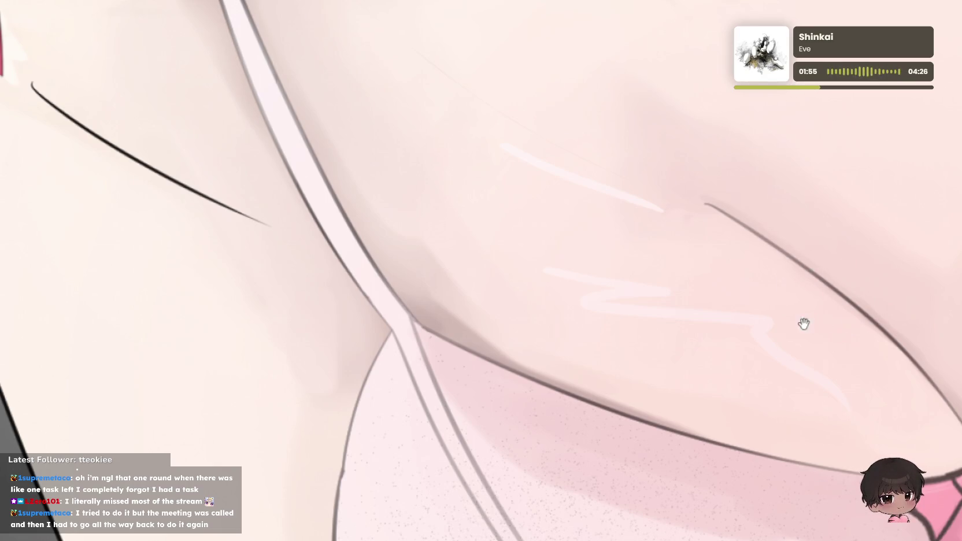
# - Zoom in on the cleavage line above the pink bow and airbrush a soft shadow along it
pyautogui.moveTo(800, 322); pyautogui.dragTo(565, 253)
pyautogui.moveTo(853, 300); pyautogui.dragTo(668, 245)
pyautogui.scroll(-5, 561, 273)
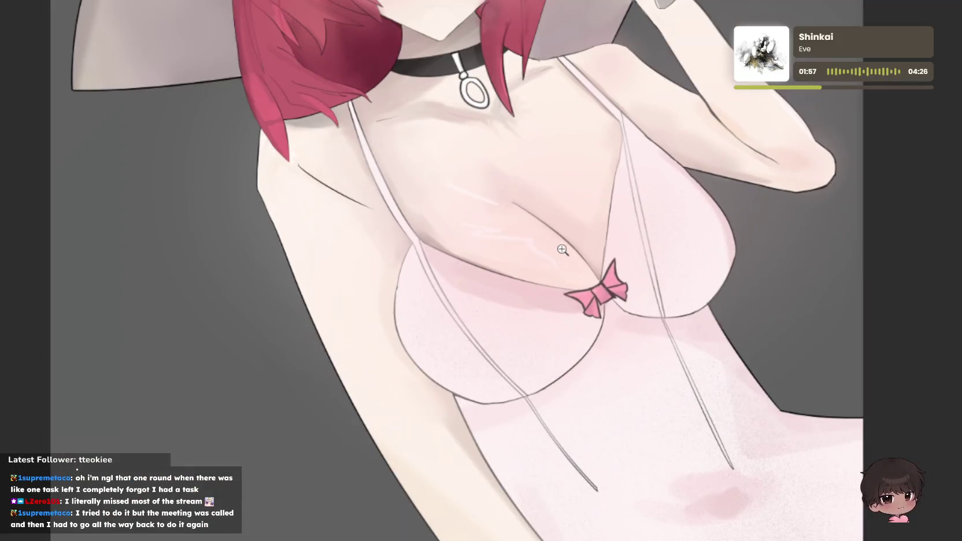
pyautogui.scroll(2, 579, 226)
pyautogui.scroll(1, 620, 183)
pyautogui.scroll(1, 520, 211)
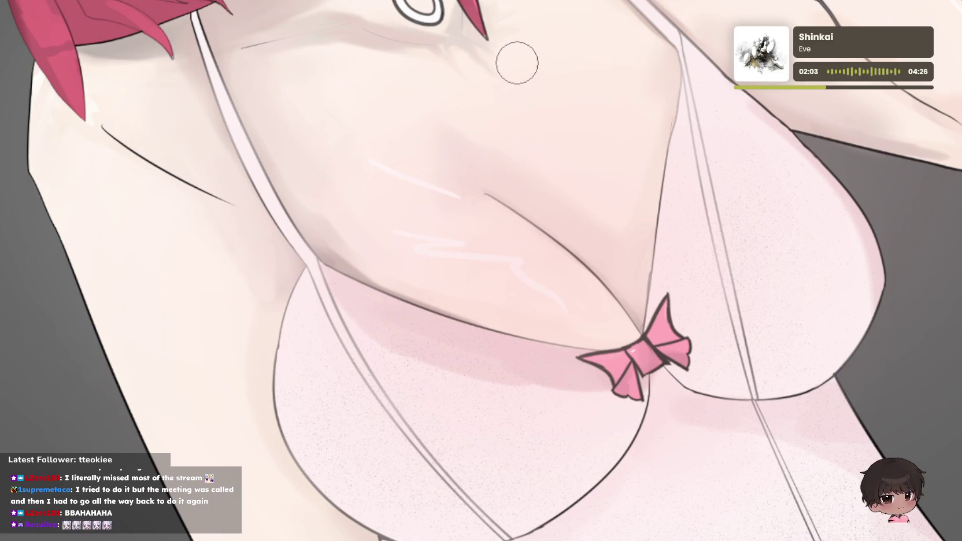
pyautogui.moveTo(569, 213); pyautogui.dragTo(654, 246)
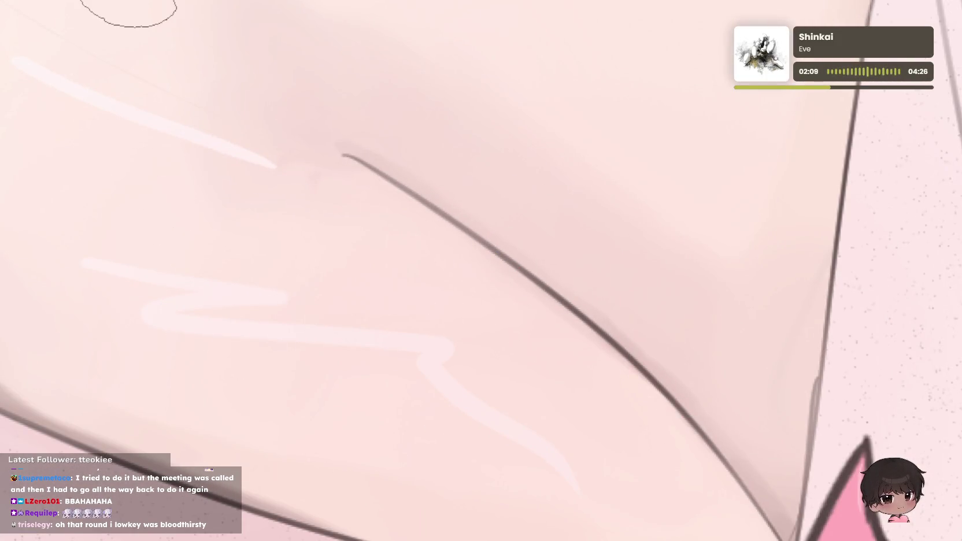
pyautogui.scroll(-2, 275, 43)
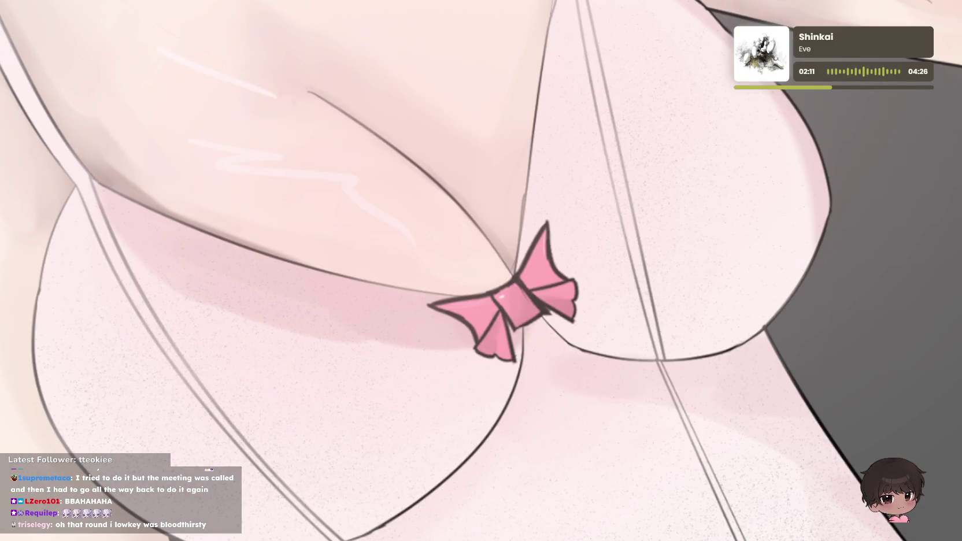
pyautogui.scroll(2, 457, 155)
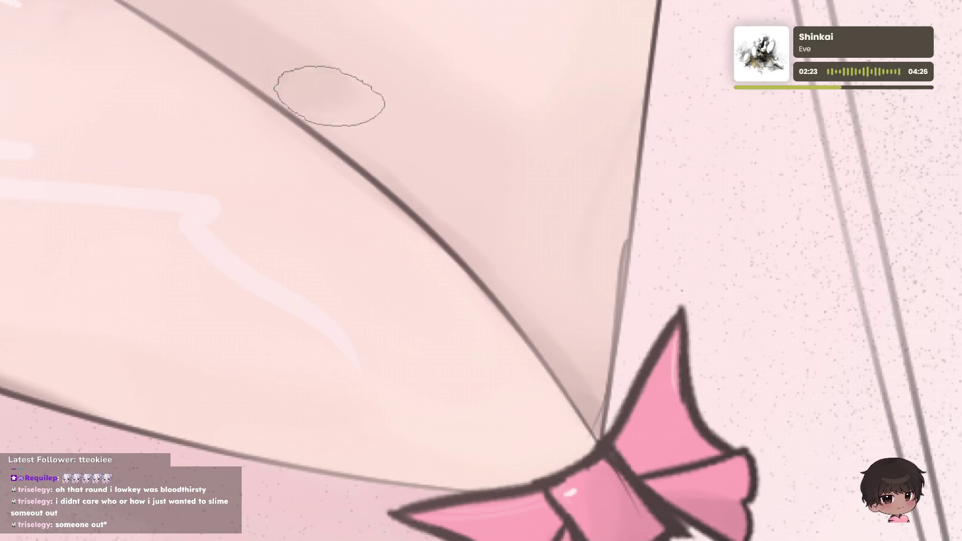
pyautogui.moveTo(278, 43); pyautogui.dragTo(468, 173)
pyautogui.hotkey('ctrl', 'z')
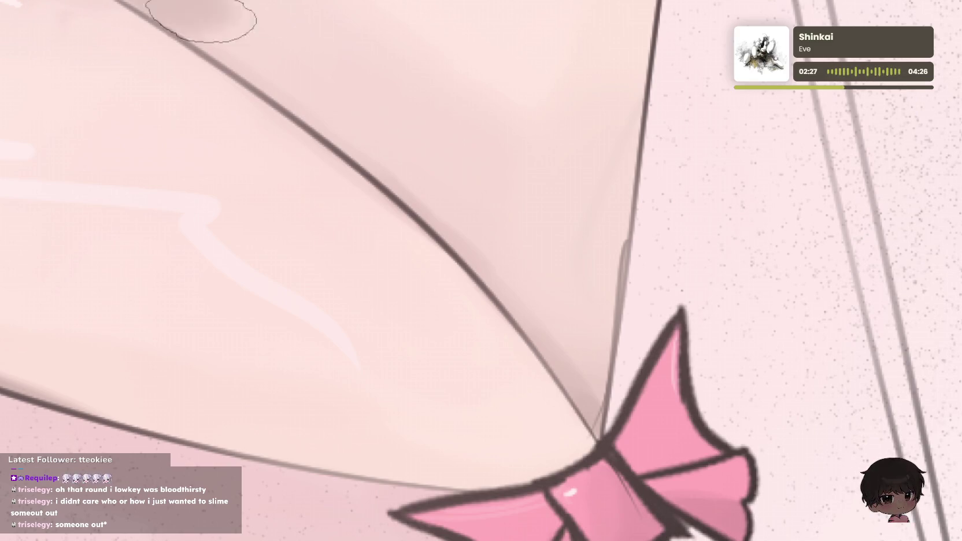
pyautogui.moveTo(254, 62); pyautogui.dragTo(410, 156)
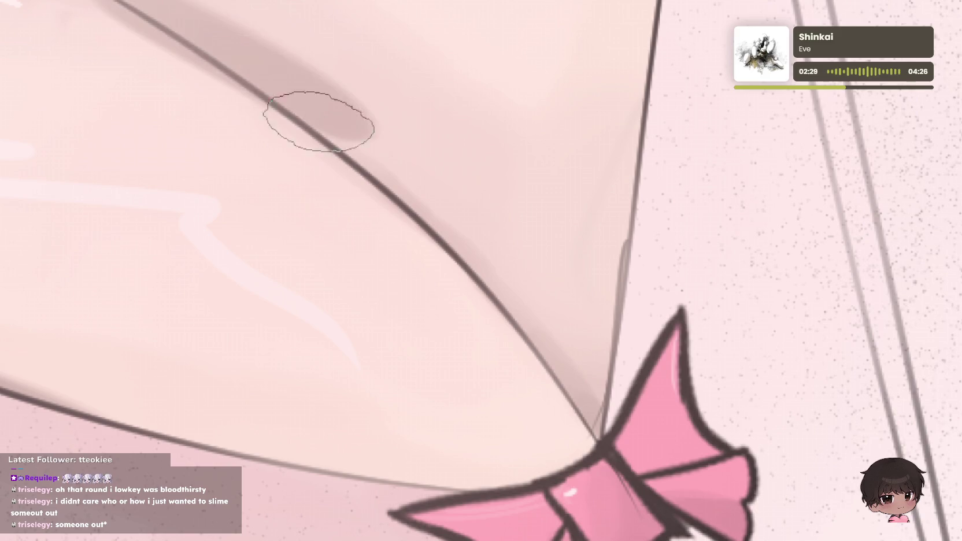
# - Redraw the shadow as a band hugging the line and extend it down toward the bow
pyautogui.moveTo(353, 127); pyautogui.dragTo(572, 266)
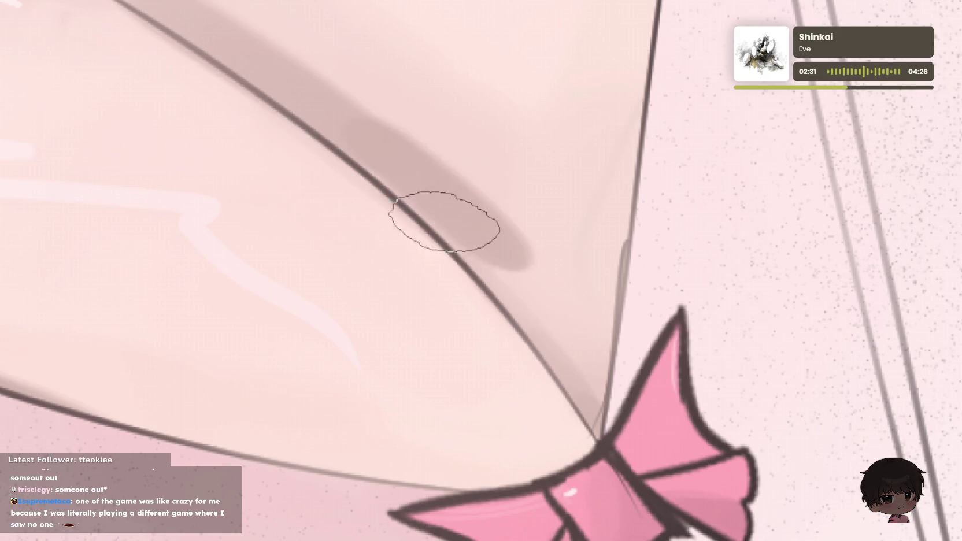
pyautogui.hotkey('ctrl', 'z')
pyautogui.moveTo(323, 116); pyautogui.dragTo(572, 324)
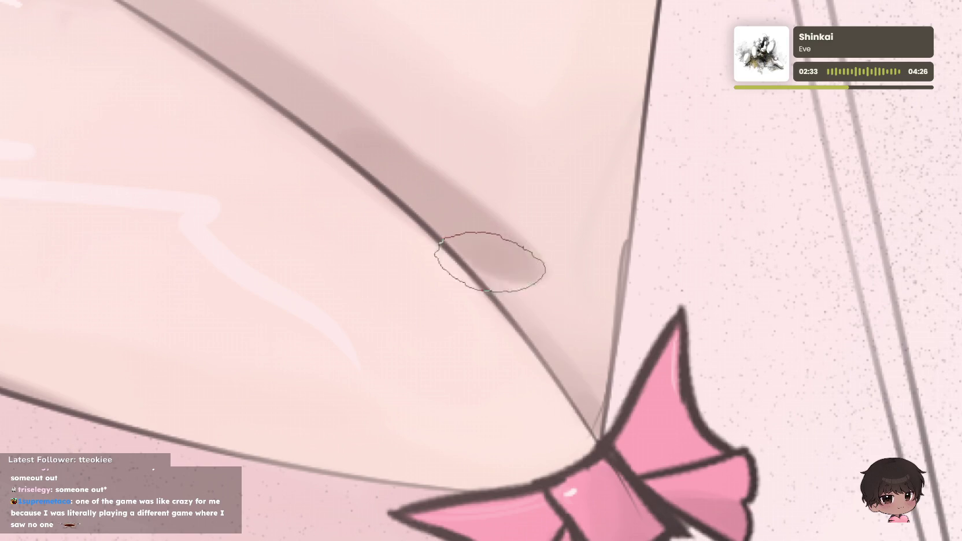
pyautogui.moveTo(489, 261)
pyautogui.mouseDown()
pyautogui.moveTo(550, 332)
pyautogui.moveTo(591, 408)
pyautogui.mouseUp()
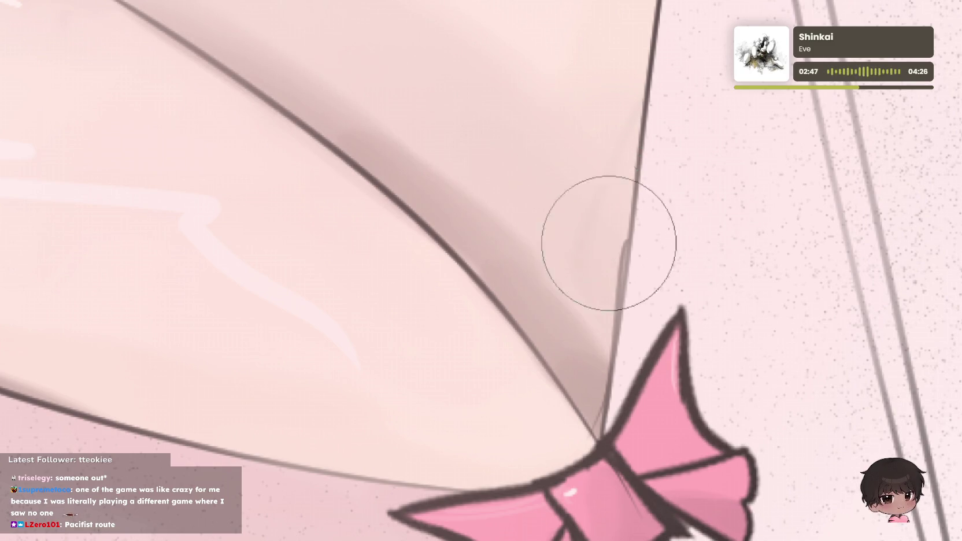
pyautogui.scroll(-1, 566, 104)
pyautogui.scroll(-3, 522, 120)
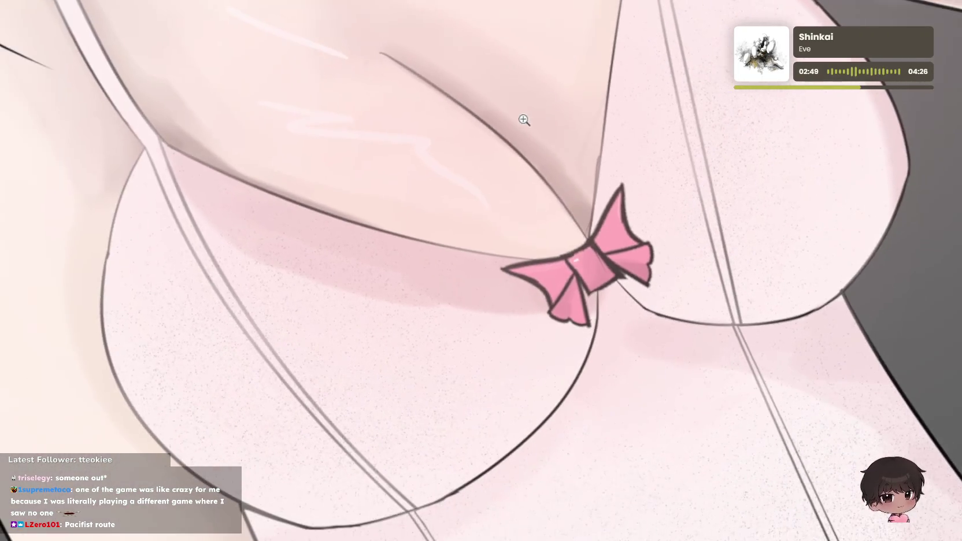
pyautogui.scroll(4, 601, 101)
pyautogui.scroll(-2, 627, 105)
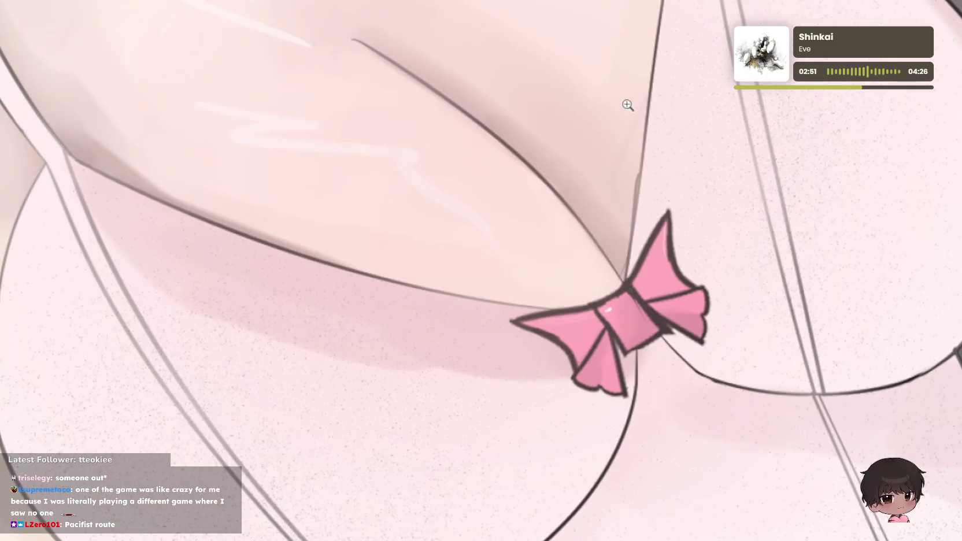
pyautogui.scroll(-2, 637, 105)
pyautogui.scroll(4, 615, 98)
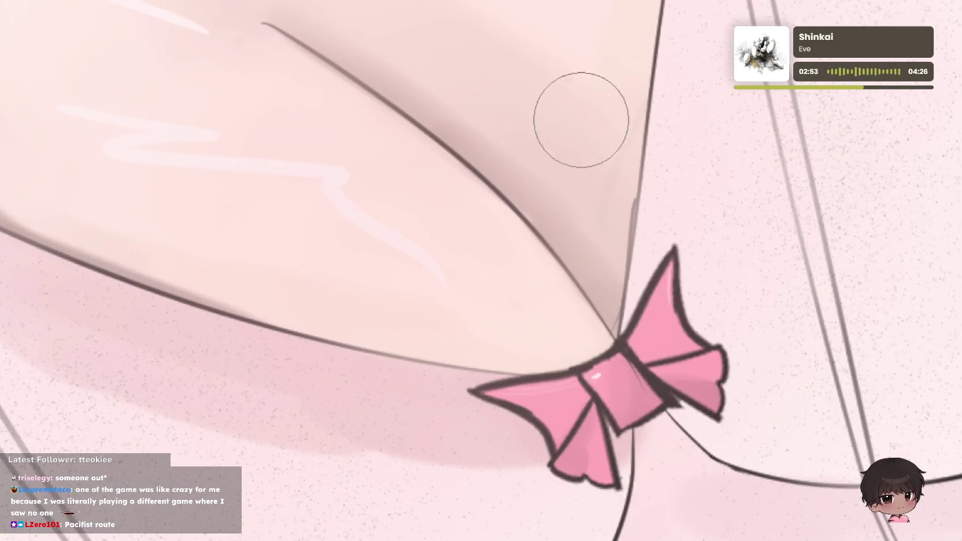
pyautogui.scroll(-3, 633, 23)
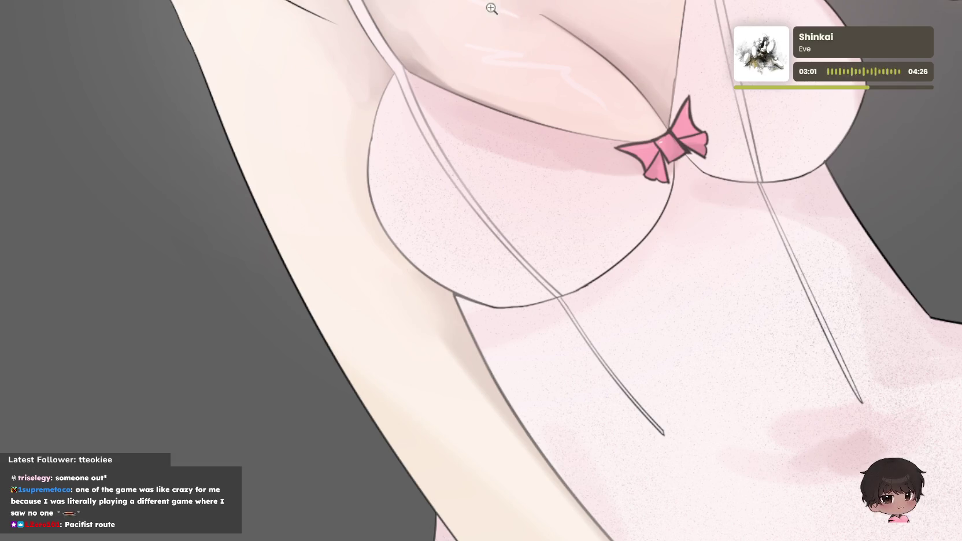
pyautogui.scroll(2, 503, 9)
pyautogui.scroll(-3, 404, 70)
pyautogui.scroll(5, 403, 99)
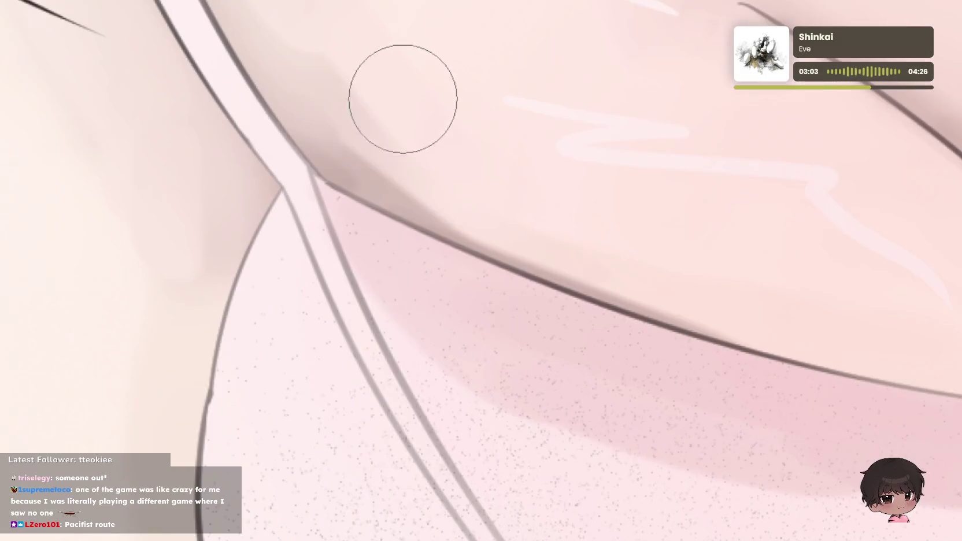
pyautogui.scroll(-3, 583, 30)
pyautogui.scroll(-2, 481, 271)
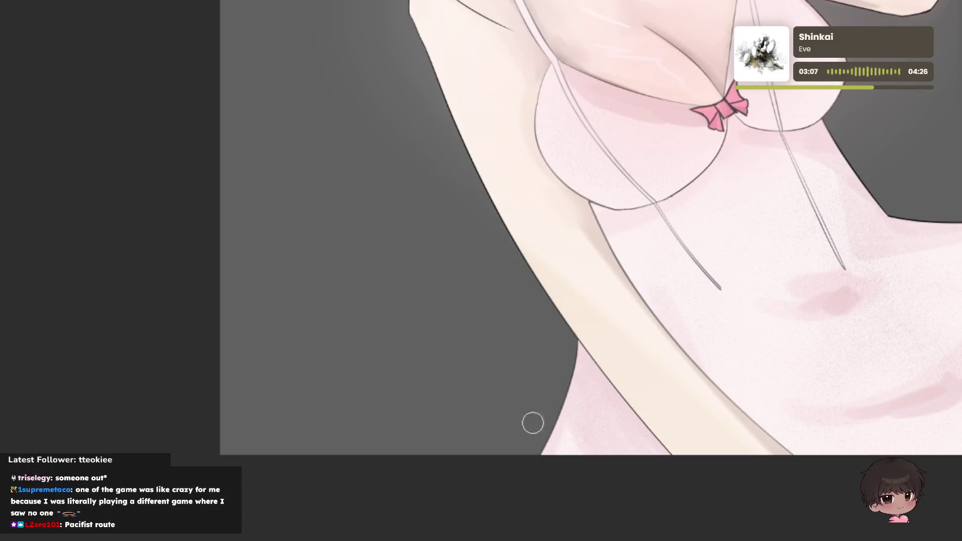
# - Lasso-select the shading patch beside the cleavage line and move it down toward the bow
pyautogui.moveTo(481, 341); pyautogui.dragTo(419, 494)
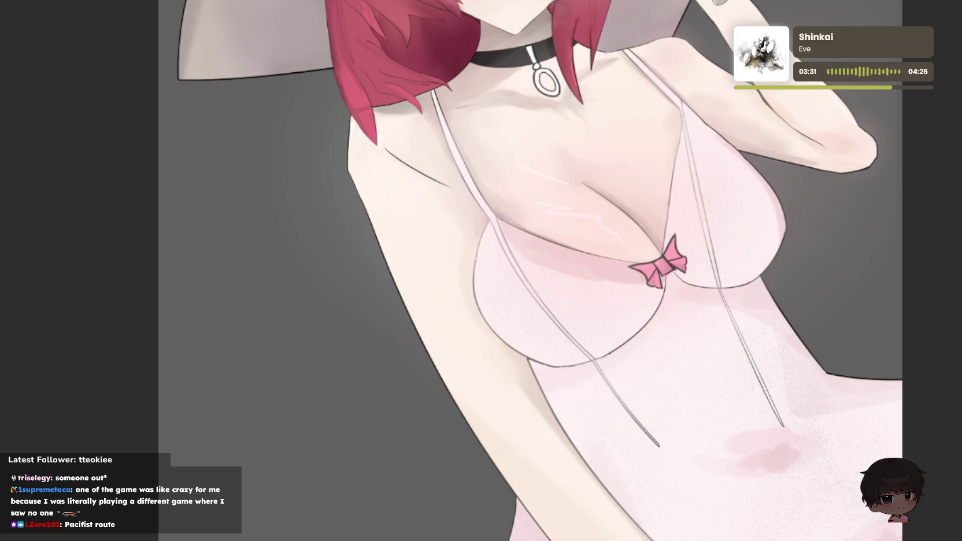
pyautogui.scroll(3, 755, 188)
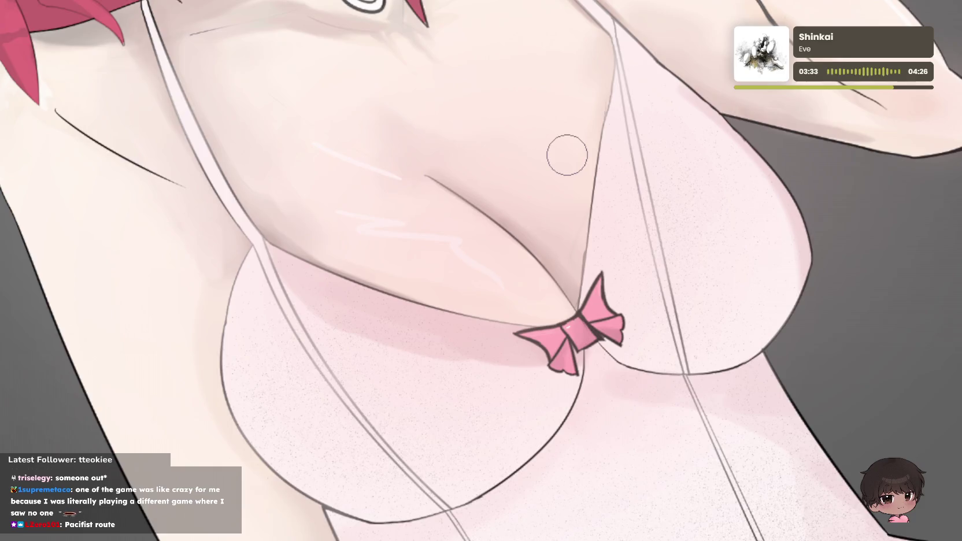
pyautogui.scroll(2, 566, 154)
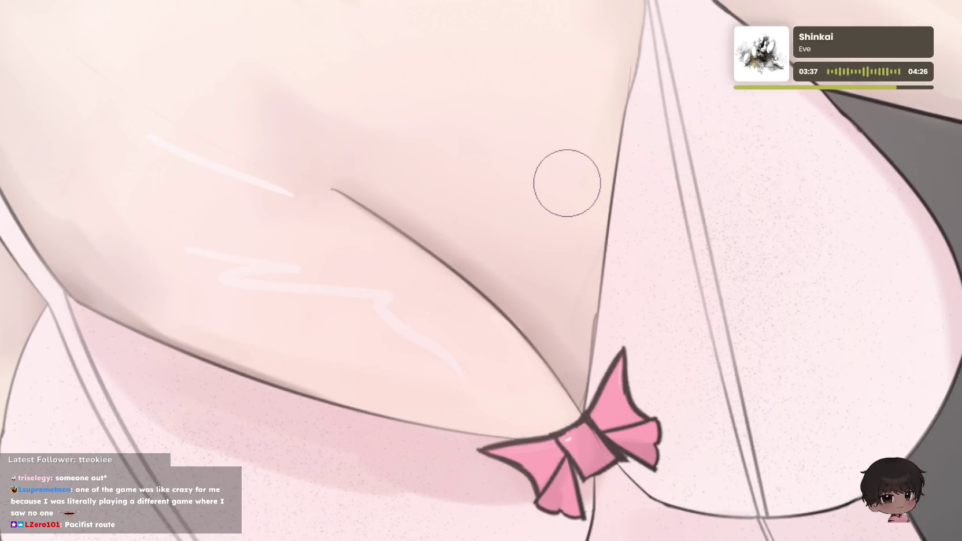
pyautogui.hotkey('ctrl', '0')
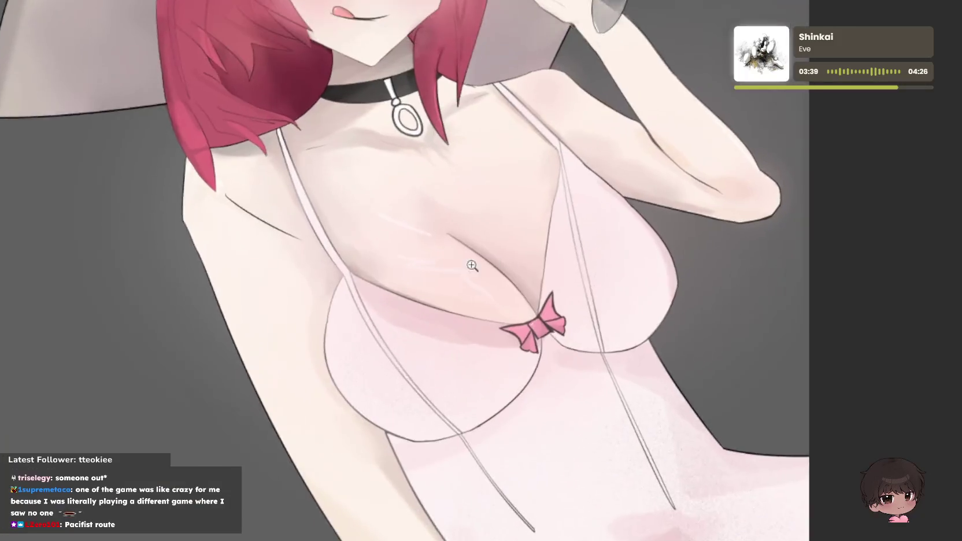
pyautogui.scroll(8, 687, 272)
pyautogui.scroll(1, 622, 266)
pyautogui.moveTo(377, 322); pyautogui.dragTo(138, 112)
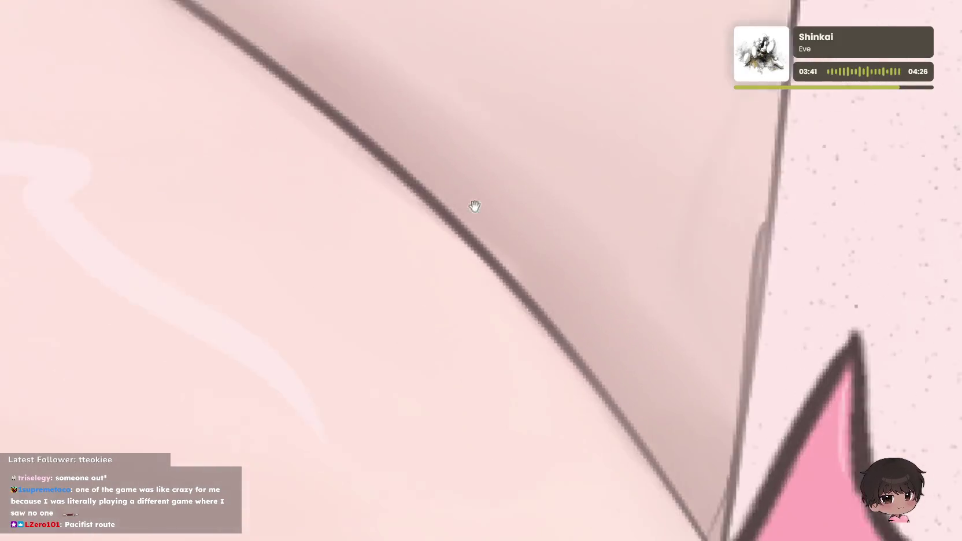
pyautogui.moveTo(378, 162); pyautogui.dragTo(341, 173)
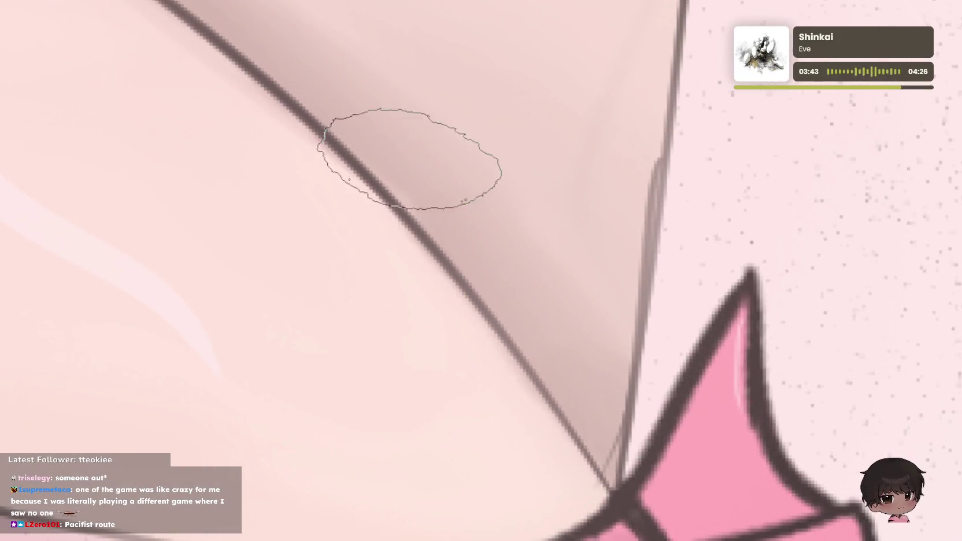
pyautogui.moveTo(397, 146); pyautogui.dragTo(457, 231)
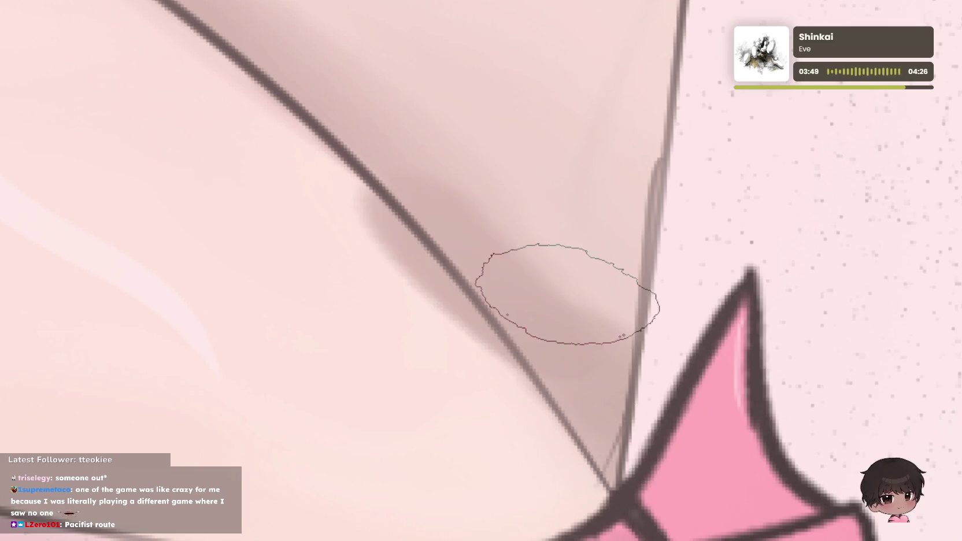
# - Zoom out to view the whole illustration
pyautogui.scroll(-5, 710, 170)
pyautogui.scroll(5, 792, 98)
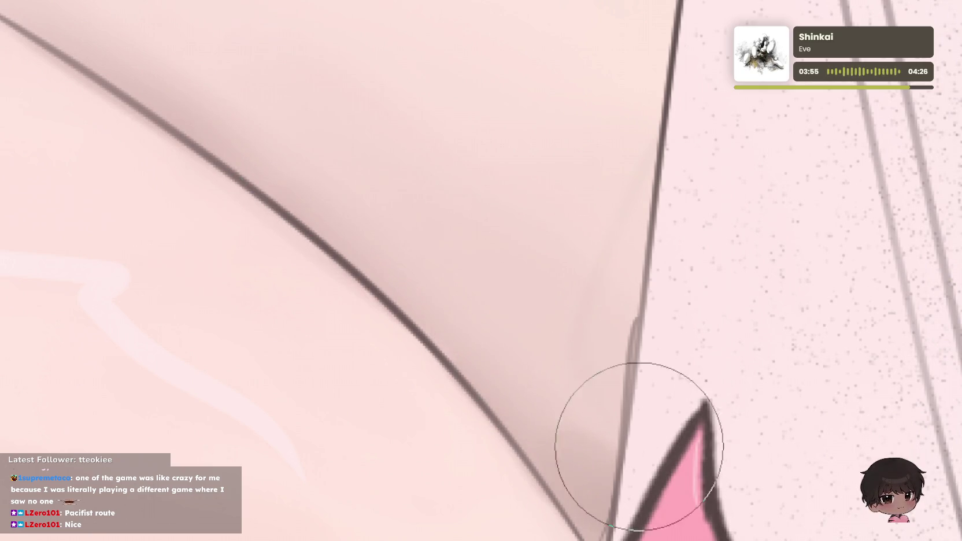
pyautogui.scroll(-3, 670, 99)
pyautogui.scroll(4, 665, 184)
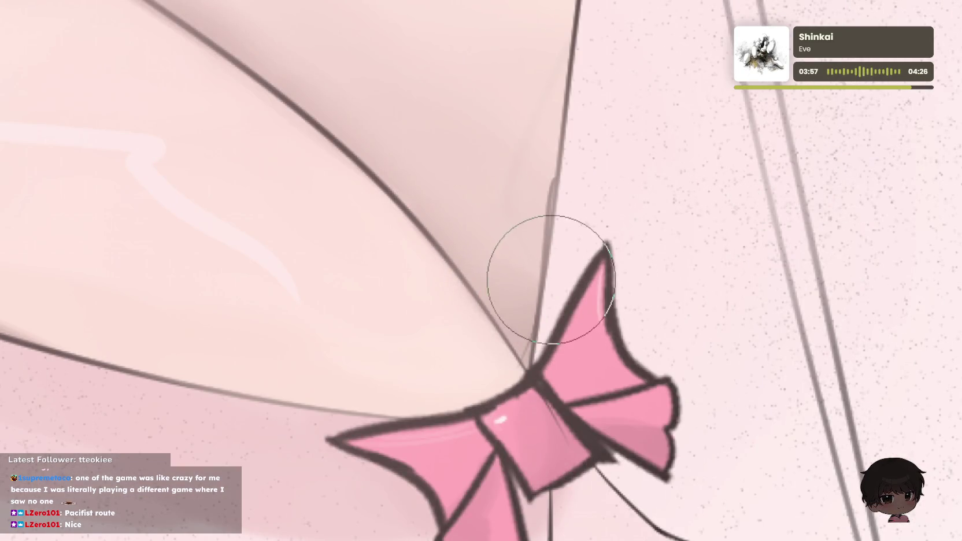
pyautogui.scroll(-2, 647, 160)
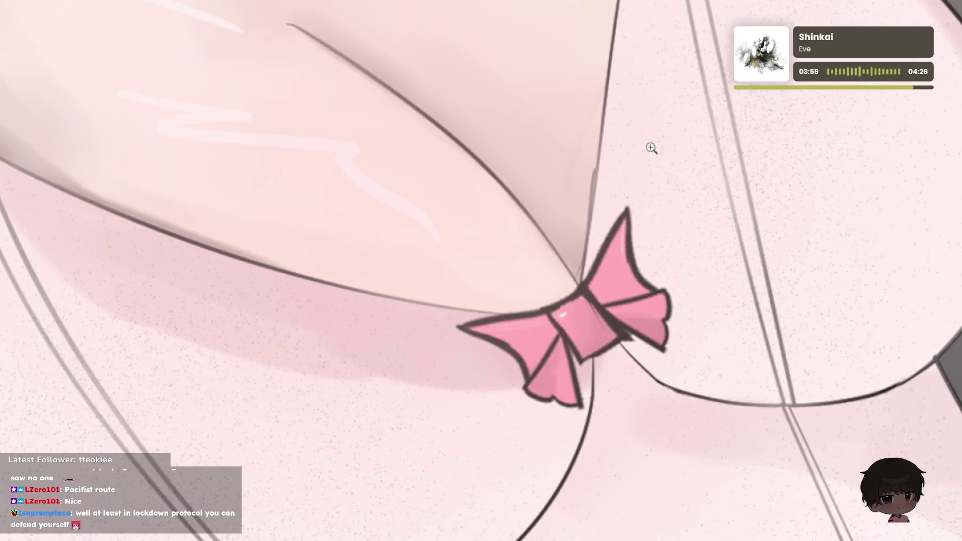
pyautogui.scroll(3, 651, 148)
pyautogui.scroll(-1, 672, 146)
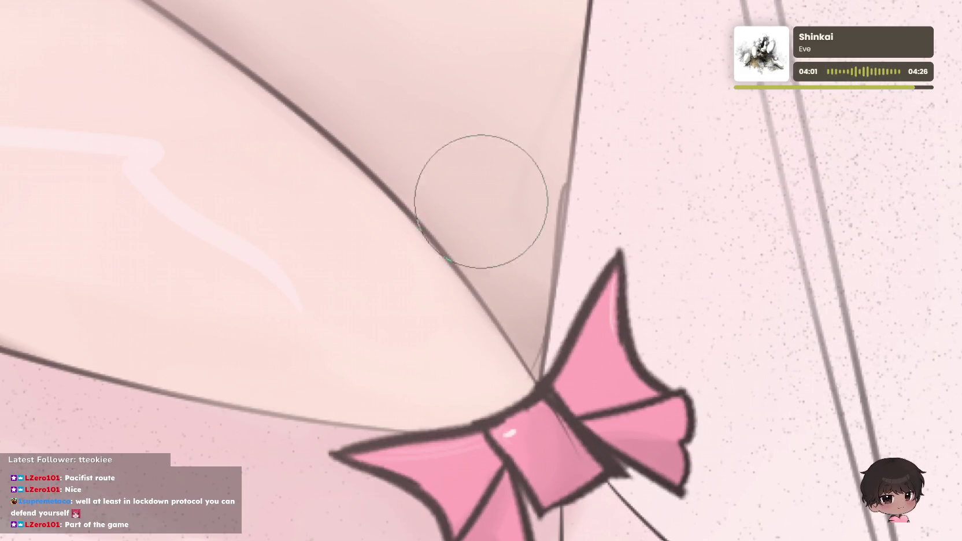
pyautogui.scroll(-1, 482, 136)
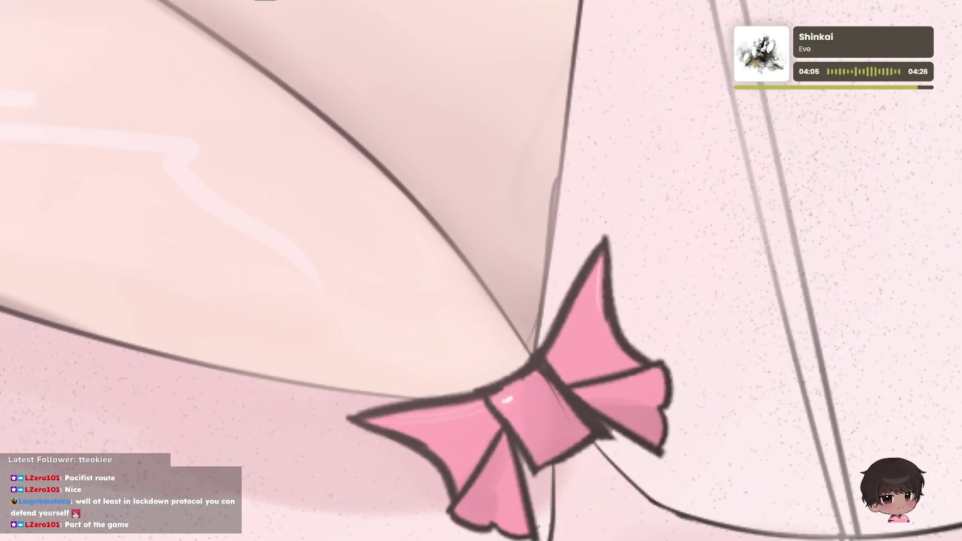
pyautogui.scroll(-2, 439, 256)
pyautogui.scroll(-3, 439, 256)
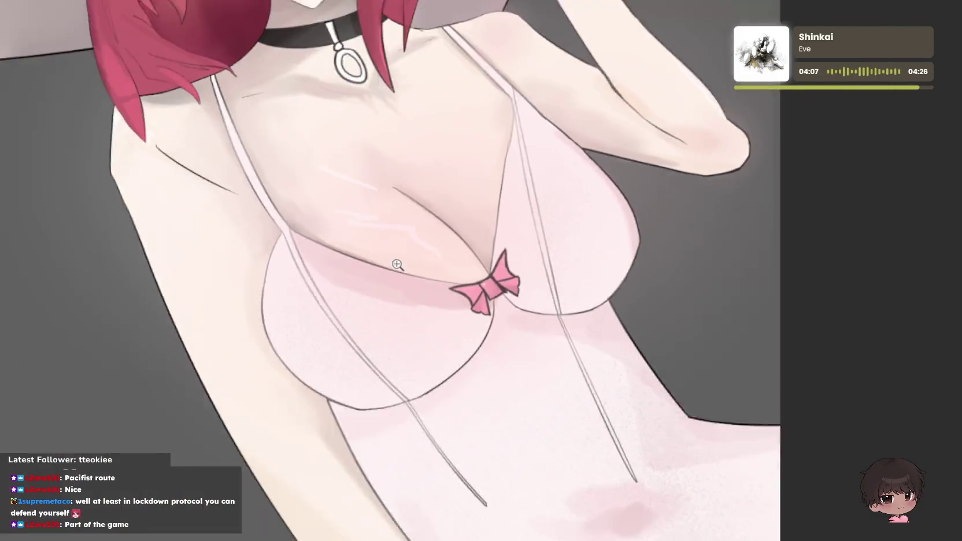
pyautogui.scroll(-1, 289, 277)
pyautogui.scroll(-5, 189, 294)
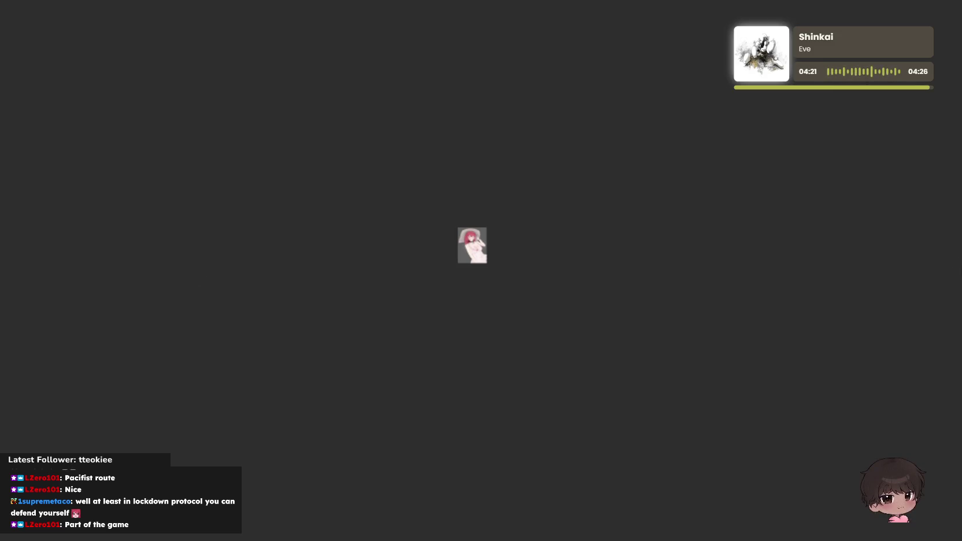
# - Open the illustration to fill the view and zoom in on the chin, hair and choker
pyautogui.click(484, 243)
pyautogui.click(640, 220)
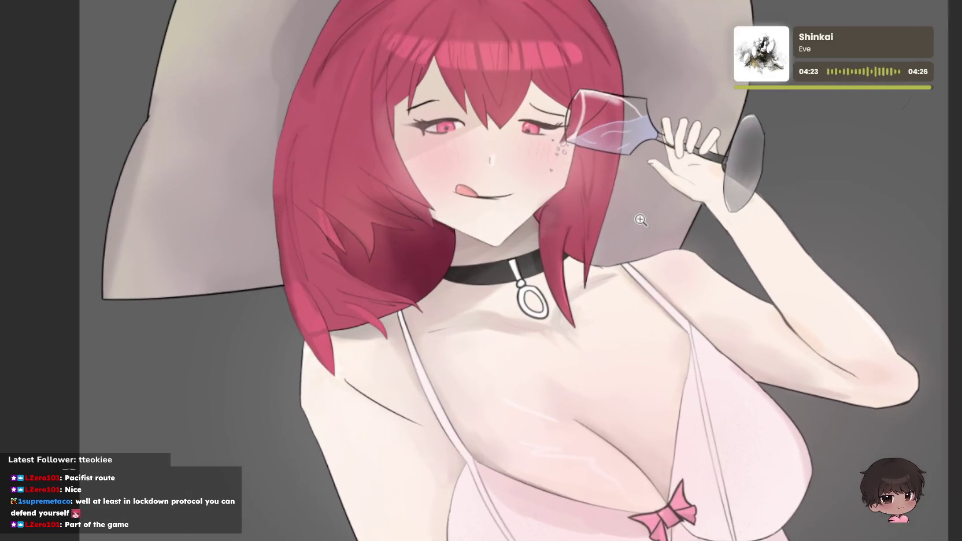
pyautogui.click(414, 233)
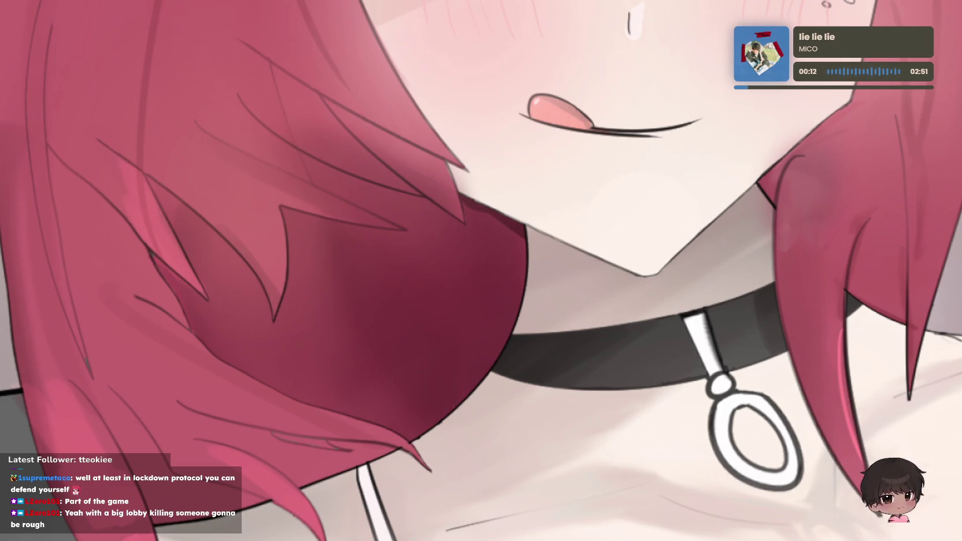
# - Try a pink airbrush blush stroke on the cheek, then undo it
pyautogui.scroll(5, 546, 207)
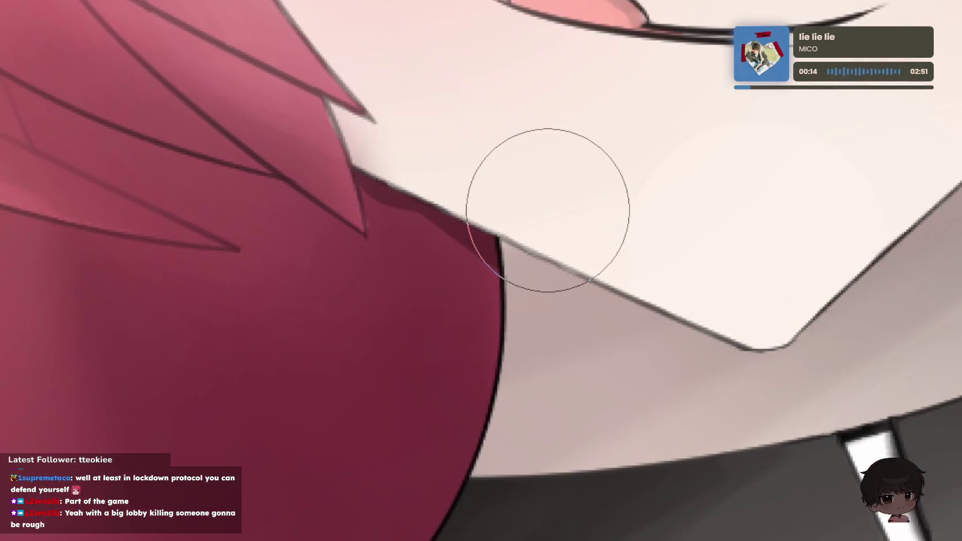
pyautogui.moveTo(447, 112); pyautogui.dragTo(507, 428)
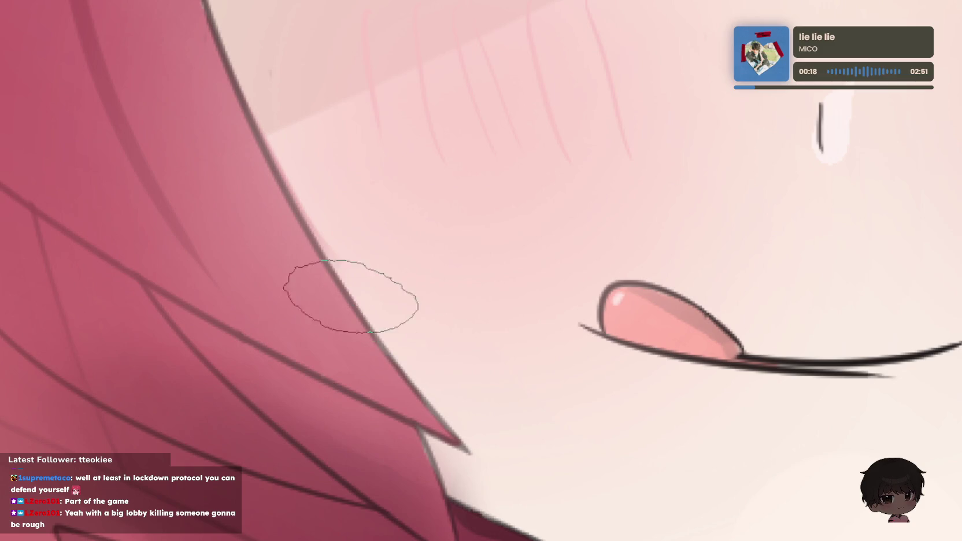
pyautogui.moveTo(563, 436); pyautogui.dragTo(544, 383)
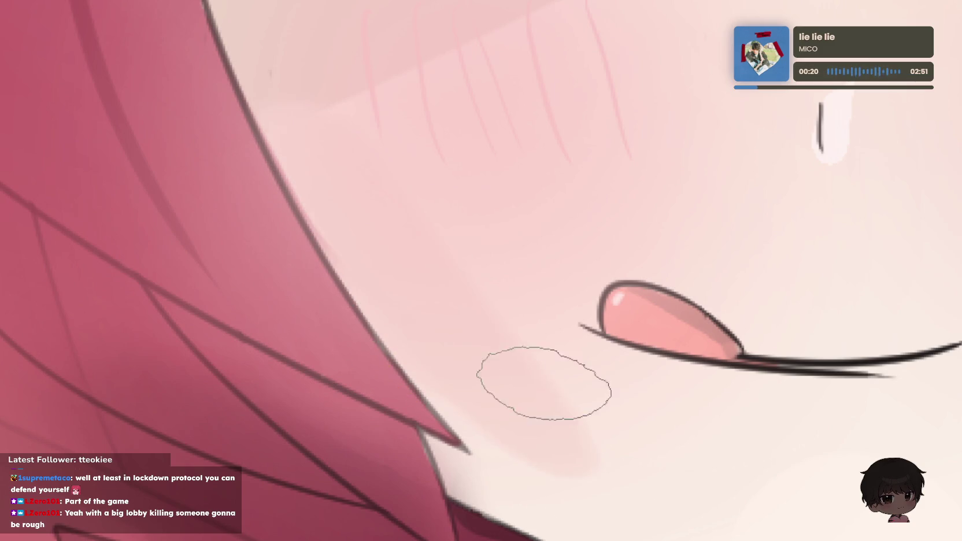
pyautogui.hotkey('ctrl', 'z')
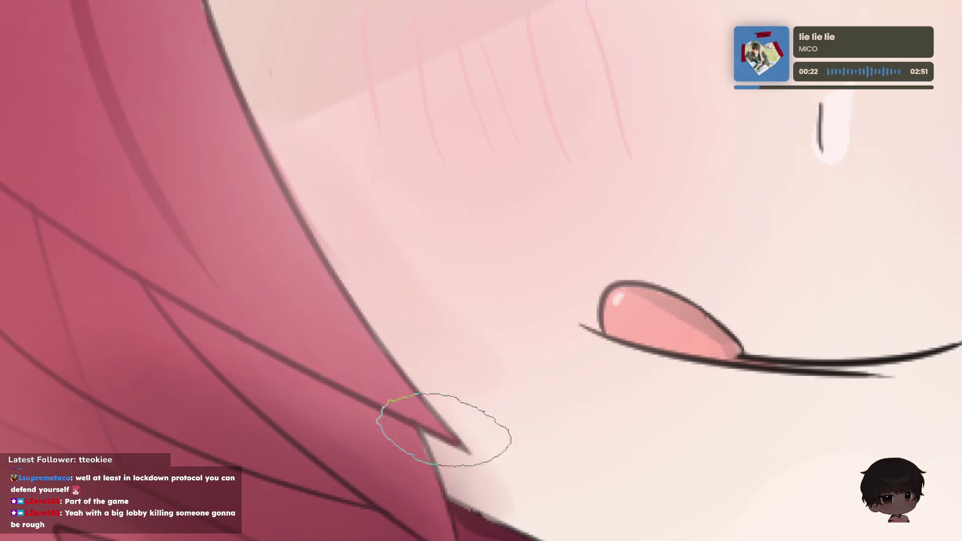
# - Softly lighten and blend the cheek skin where it meets the lower hair edge
pyautogui.hotkey('ctrl', '0')
pyautogui.click(654, 172)
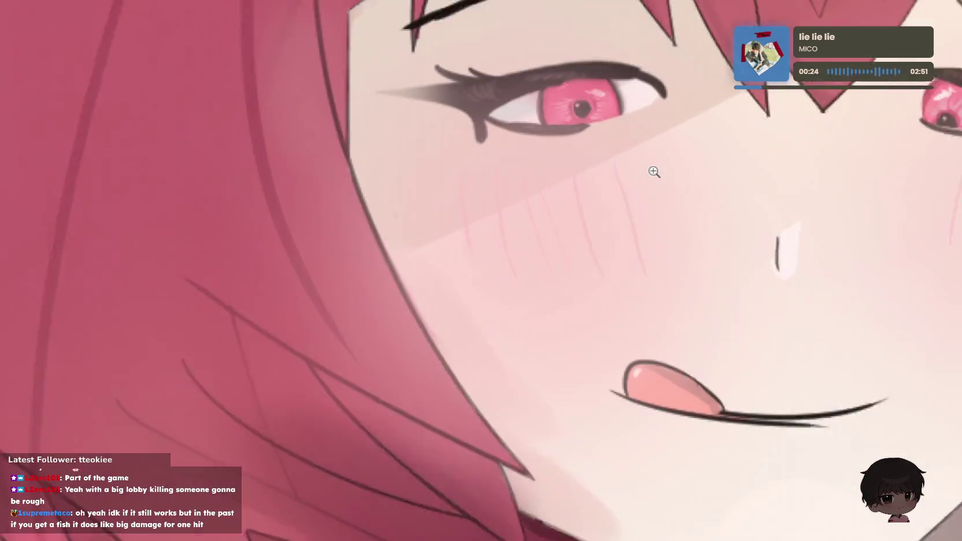
pyautogui.moveTo(506, 462); pyautogui.dragTo(529, 511)
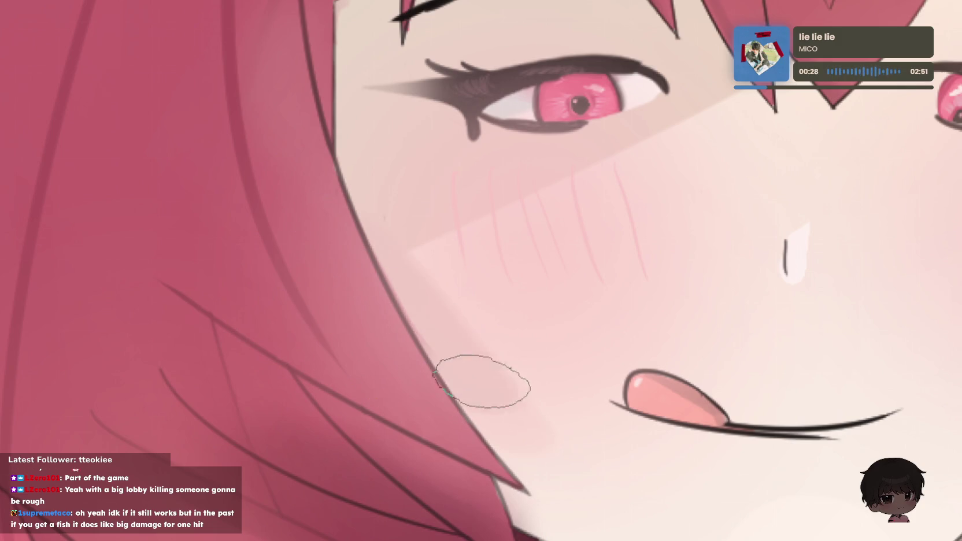
pyautogui.moveTo(412, 326); pyautogui.dragTo(507, 435)
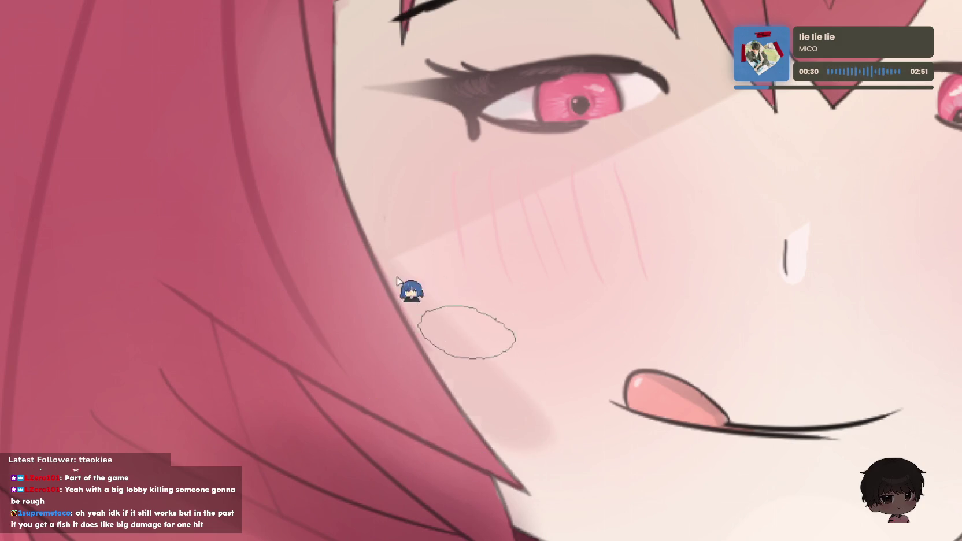
pyautogui.moveTo(430, 408)
pyautogui.mouseDown()
pyautogui.moveTo(499, 497)
pyautogui.moveTo(564, 521)
pyautogui.mouseUp()
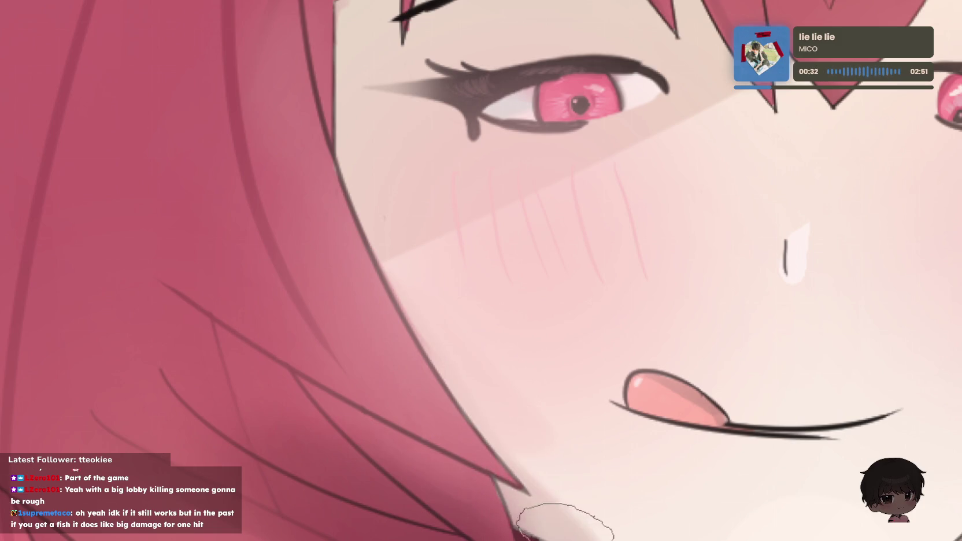
pyautogui.scroll(5, 580, 481)
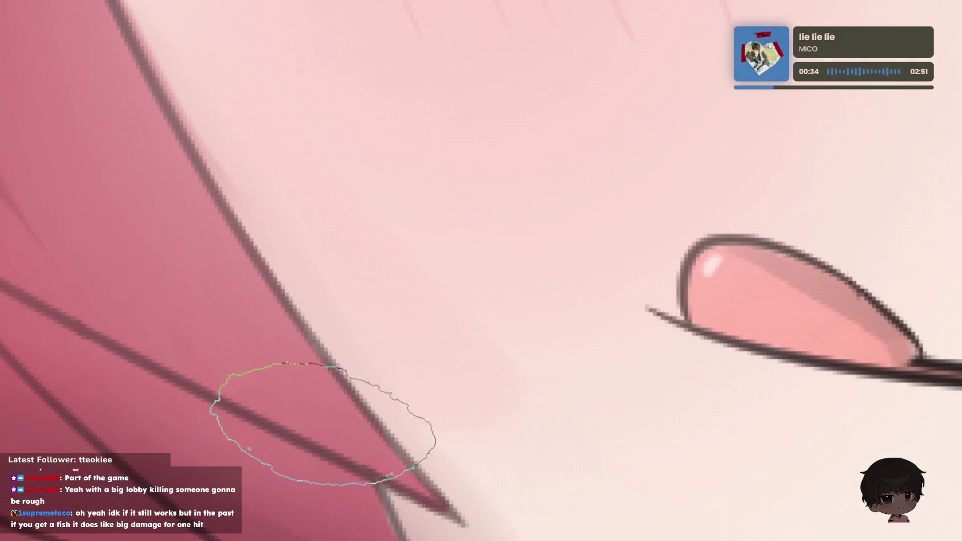
pyautogui.scroll(-5, 483, 429)
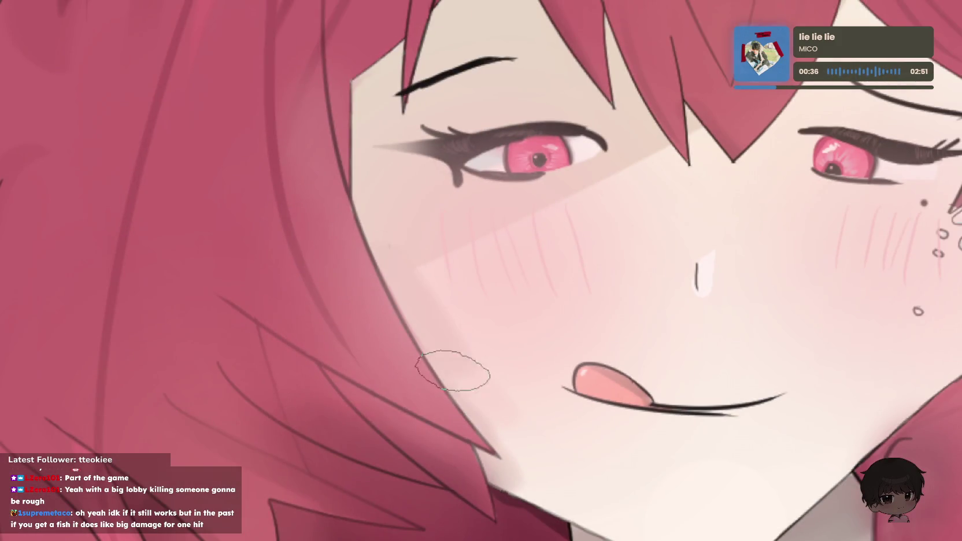
pyautogui.scroll(-3, 682, 280)
pyautogui.scroll(5, 801, 181)
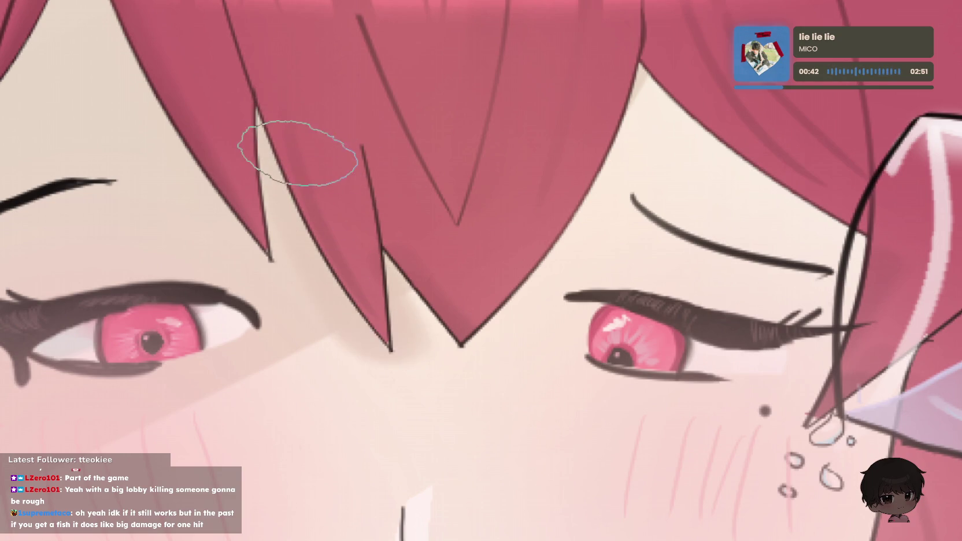
# - Zoom in on the left eyebrow and add faint pink shading beside the hair strand
pyautogui.moveTo(145, 23); pyautogui.dragTo(214, 204)
pyautogui.hotkey('ctrl', 'z')
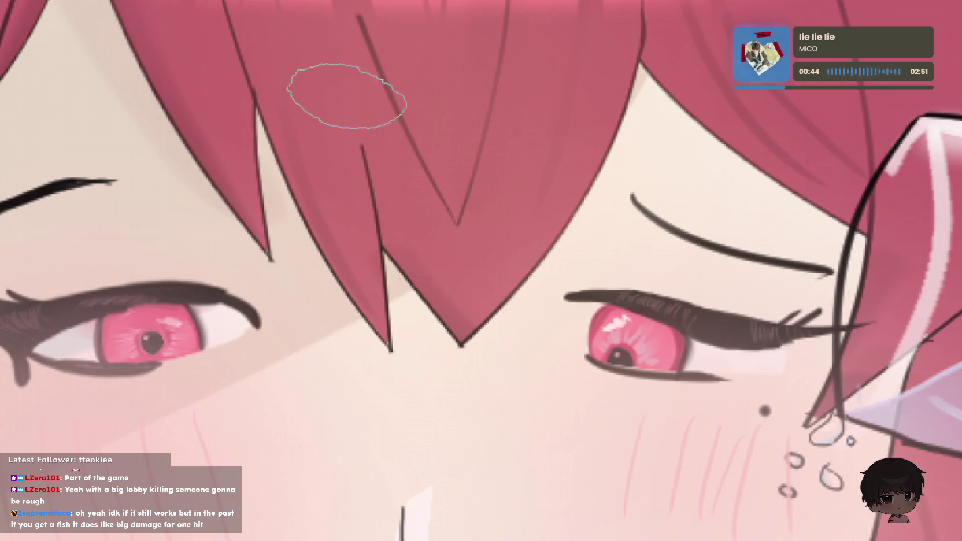
pyautogui.hotkey('ctrl', '0')
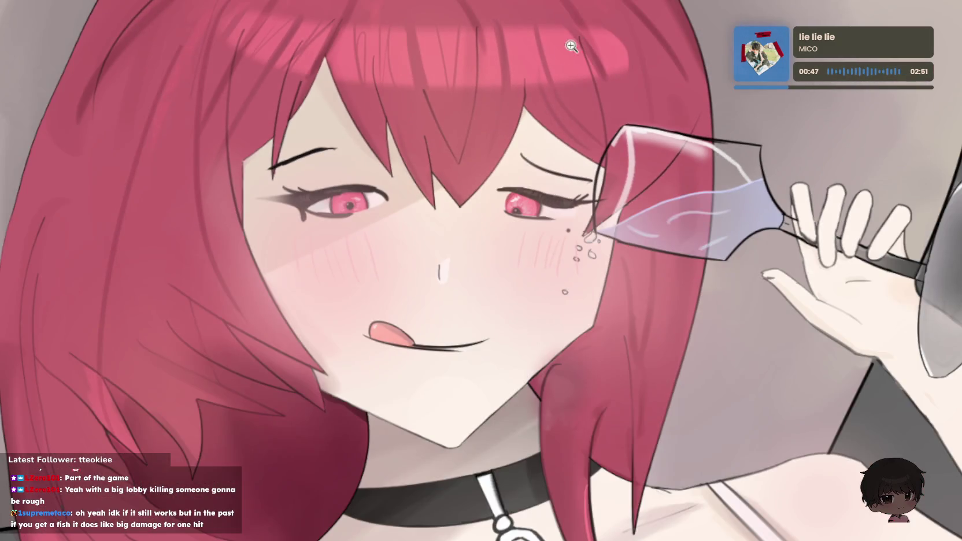
pyautogui.moveTo(488, 120); pyautogui.dragTo(308, 90)
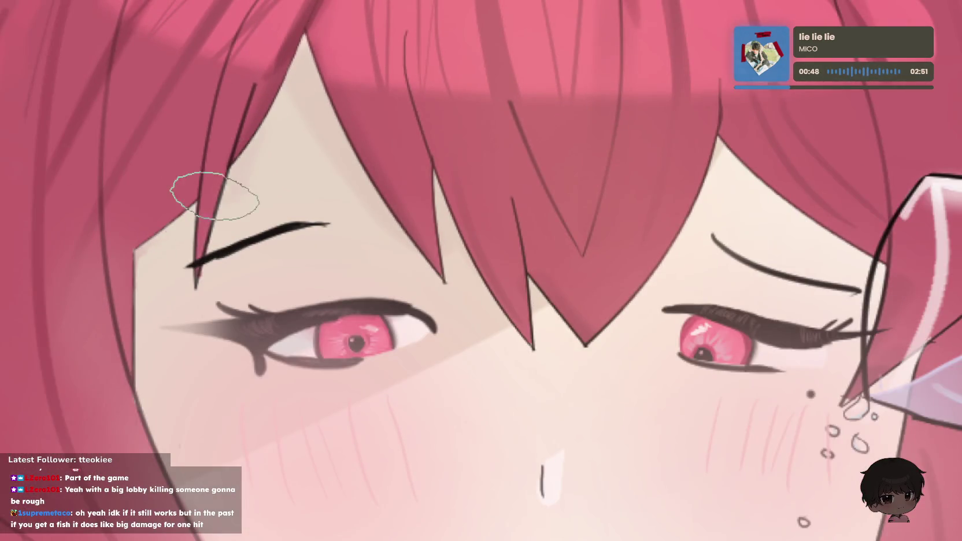
pyautogui.scroll(3, 246, 161)
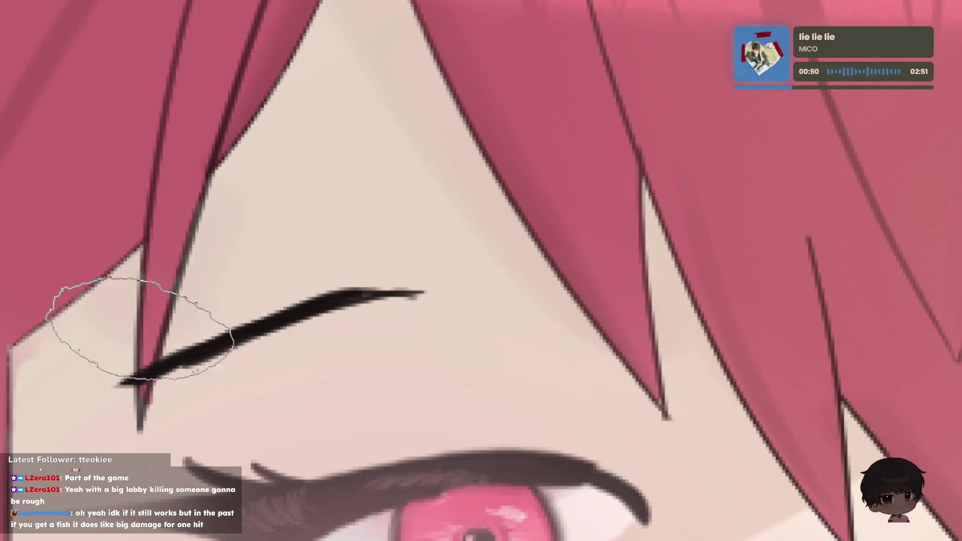
pyautogui.hotkey('ctrl', '0')
pyautogui.moveTo(312, 165); pyautogui.dragTo(369, 172)
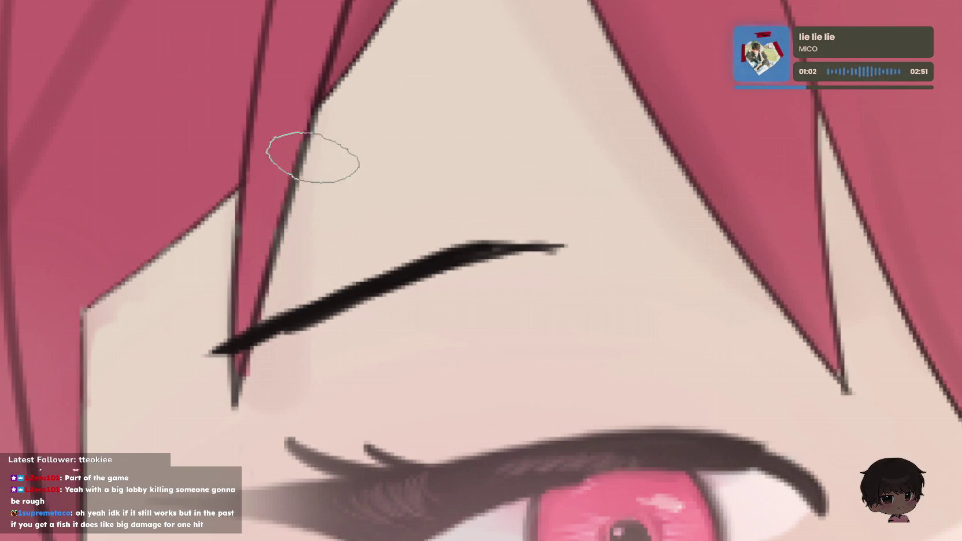
pyautogui.moveTo(217, 330); pyautogui.dragTo(230, 404)
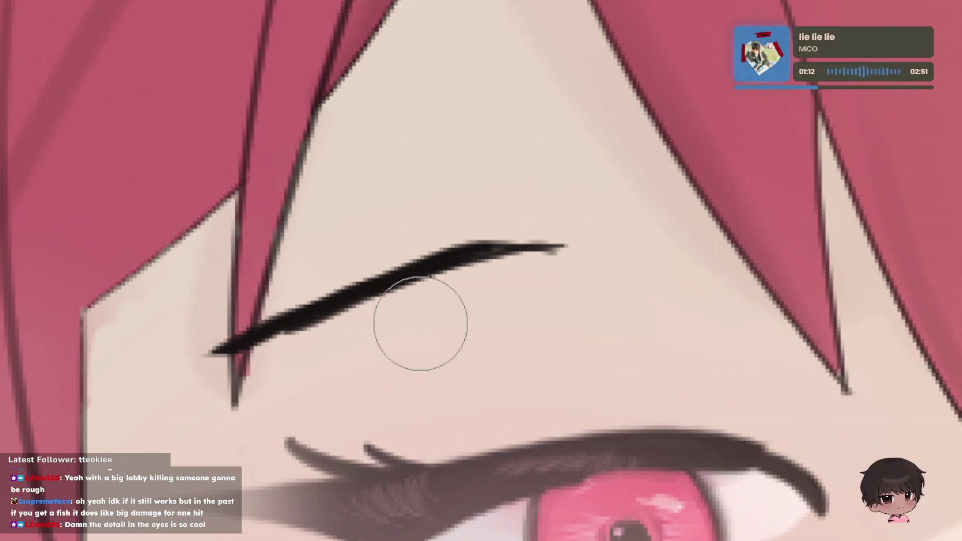
# - With a much smaller brush, paint the pink strand across the black eyebrow line
pyautogui.scroll(3, 240, 333)
pyautogui.scroll(2, 240, 332)
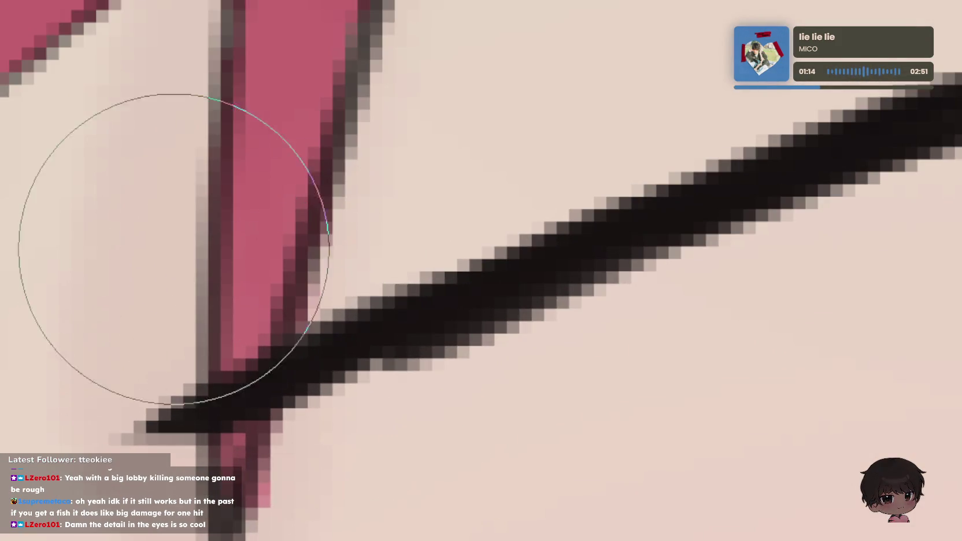
pyautogui.press('[')
pyautogui.press('[')
pyautogui.press('[')
pyautogui.press('[')
pyautogui.press('[')
pyautogui.press('[')
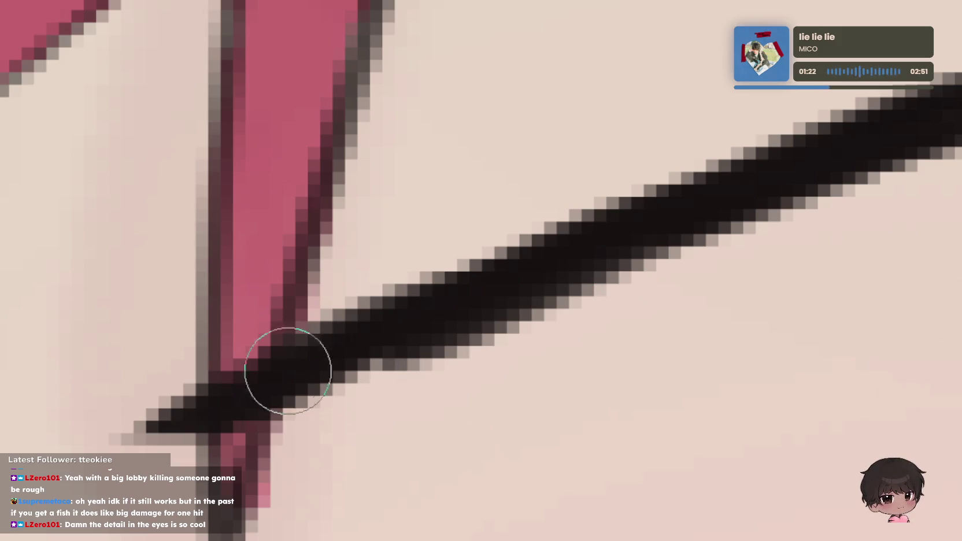
pyautogui.moveTo(286, 369)
pyautogui.mouseDown()
pyautogui.moveTo(229, 408)
pyautogui.moveTo(258, 401)
pyautogui.mouseUp()
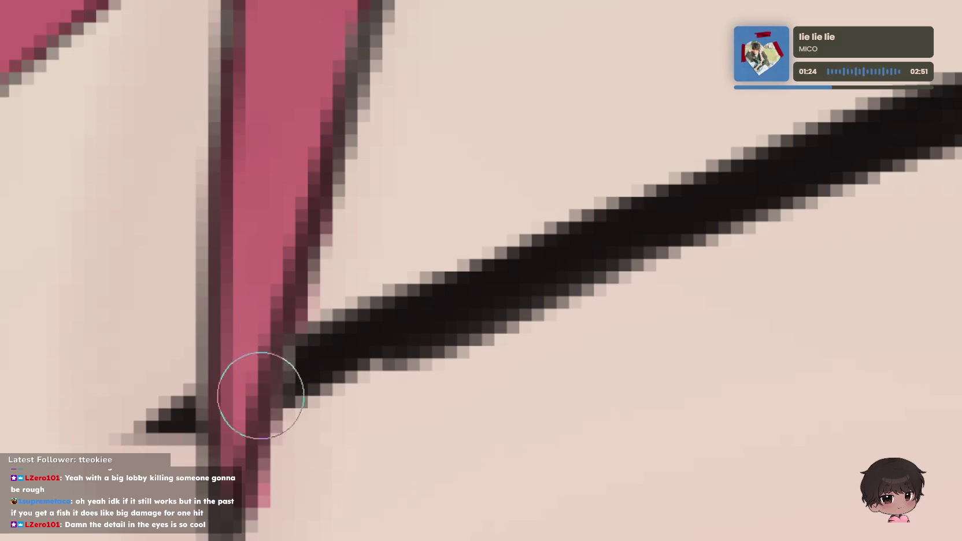
pyautogui.scroll(-3, 518, 179)
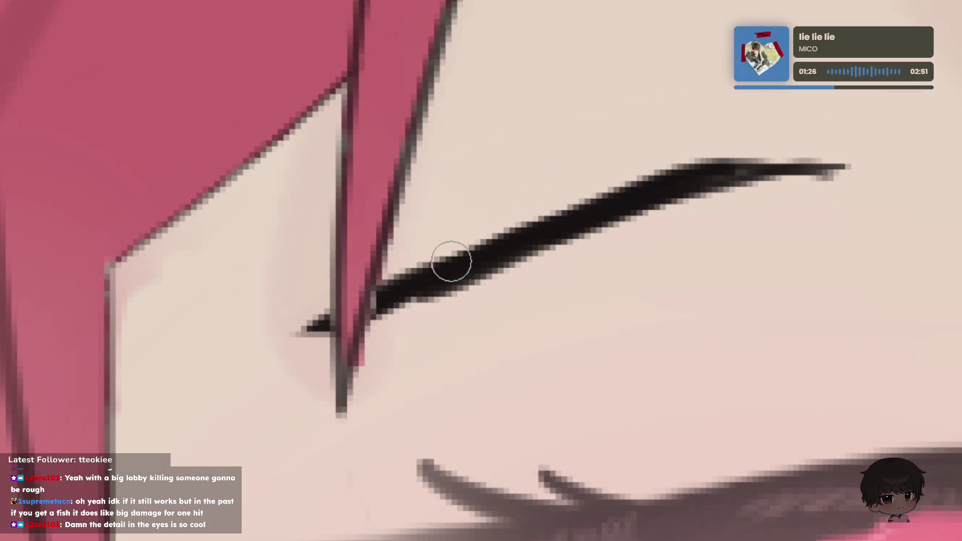
pyautogui.scroll(3, 382, 268)
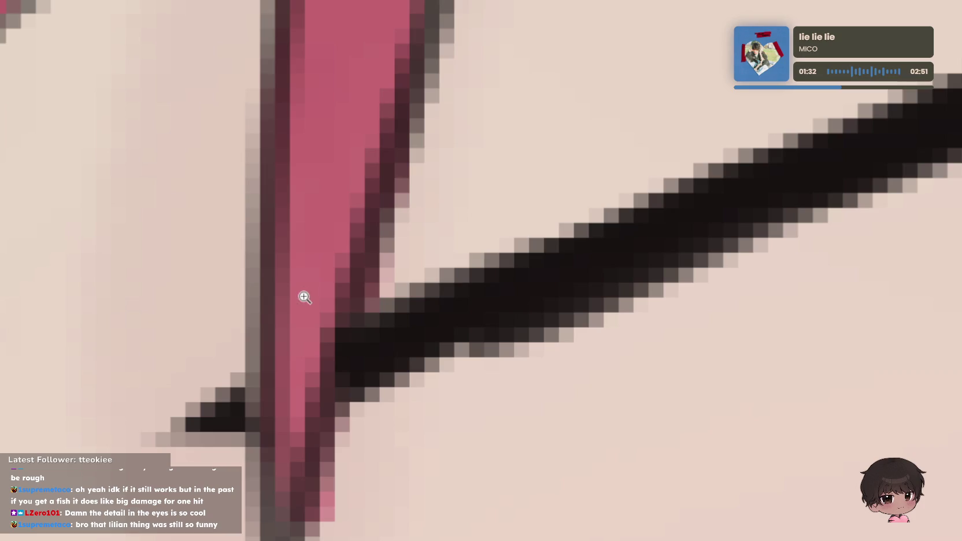
pyautogui.scroll(-4, 494, 334)
pyautogui.scroll(-5, 491, 410)
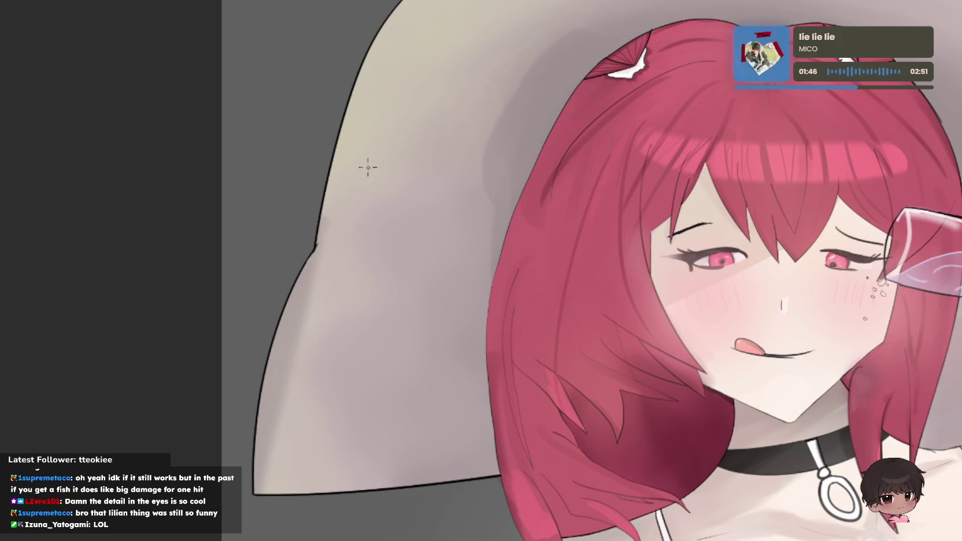
# - Pan down past the collarbone to the neck and zoom in on the hair lock over the choker
pyautogui.moveTo(778, 297); pyautogui.dragTo(376, 329)
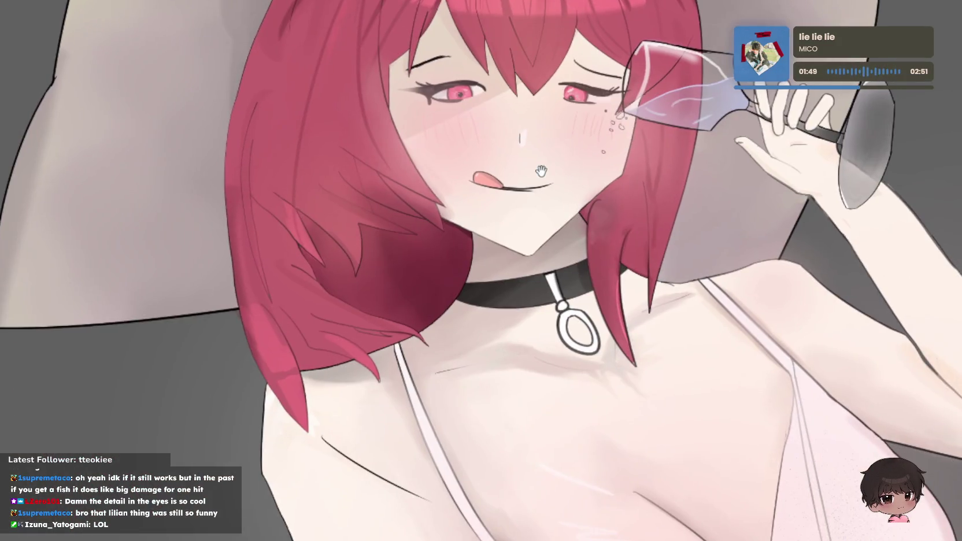
pyautogui.moveTo(521, 297); pyautogui.dragTo(555, 268)
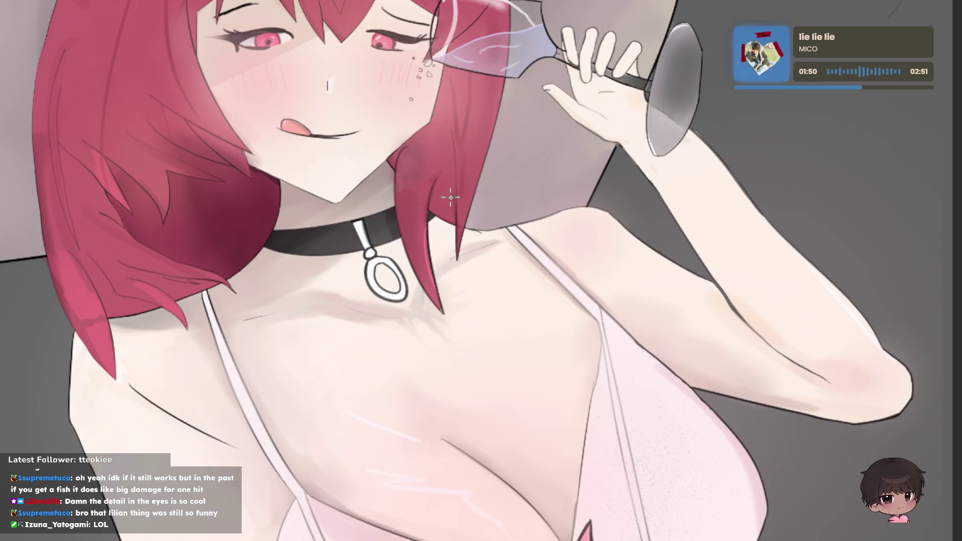
pyautogui.scroll(2, 451, 197)
pyautogui.scroll(2, 457, 166)
pyautogui.scroll(-2, 535, 146)
pyautogui.scroll(3, 514, 208)
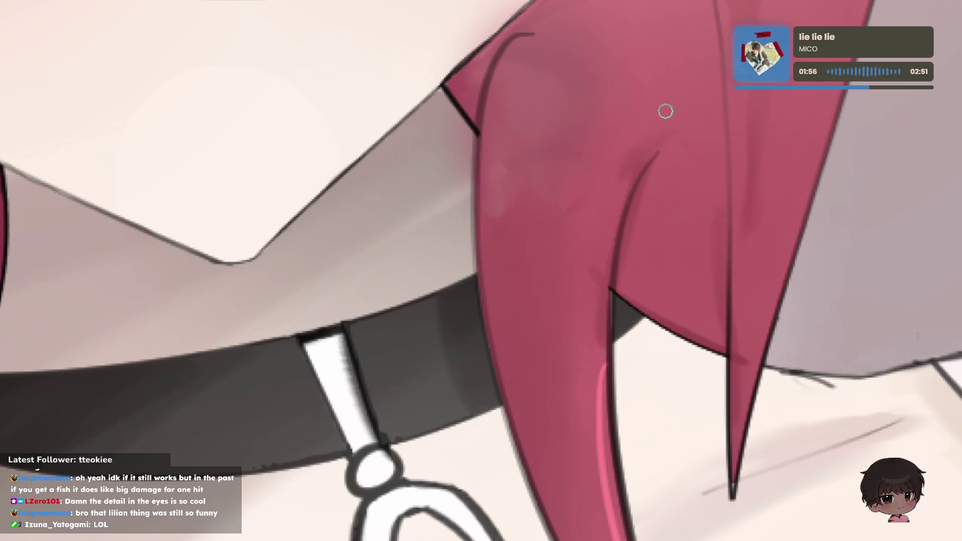
# - Blend away the dark streak and the light pink streak in the hair strand above the choker
pyautogui.scroll(3, 582, 218)
pyautogui.scroll(-2, 582, 218)
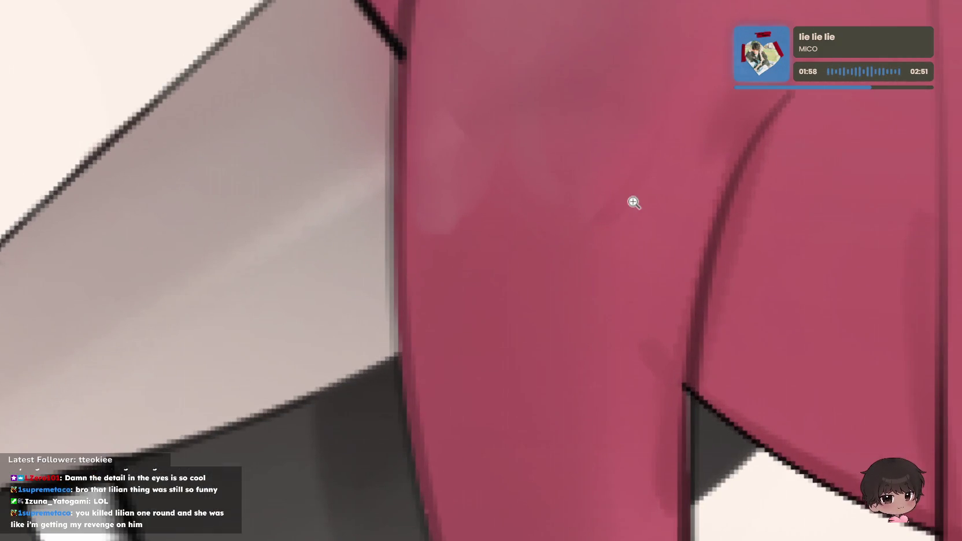
pyautogui.scroll(-1, 586, 208)
pyautogui.scroll(-1, 648, 235)
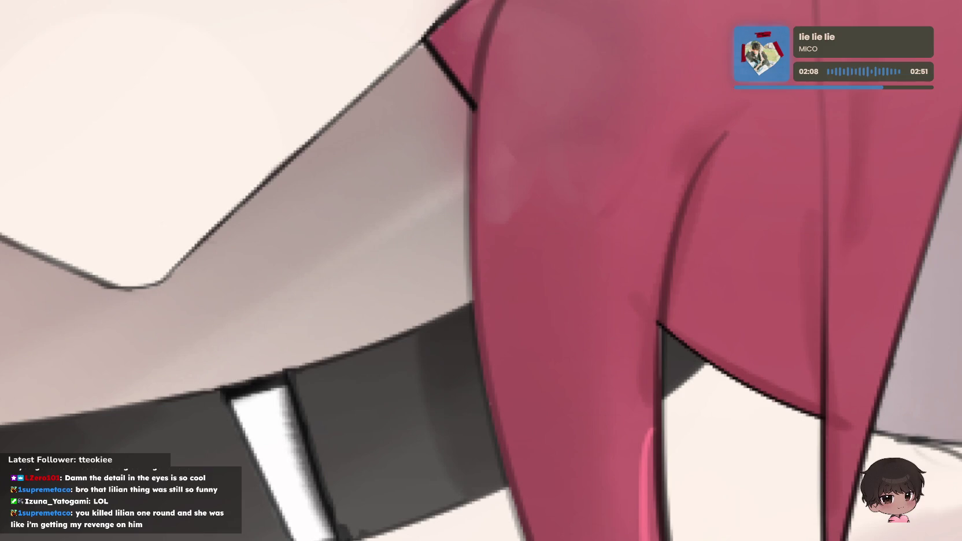
pyautogui.moveTo(566, 151); pyautogui.dragTo(566, 112)
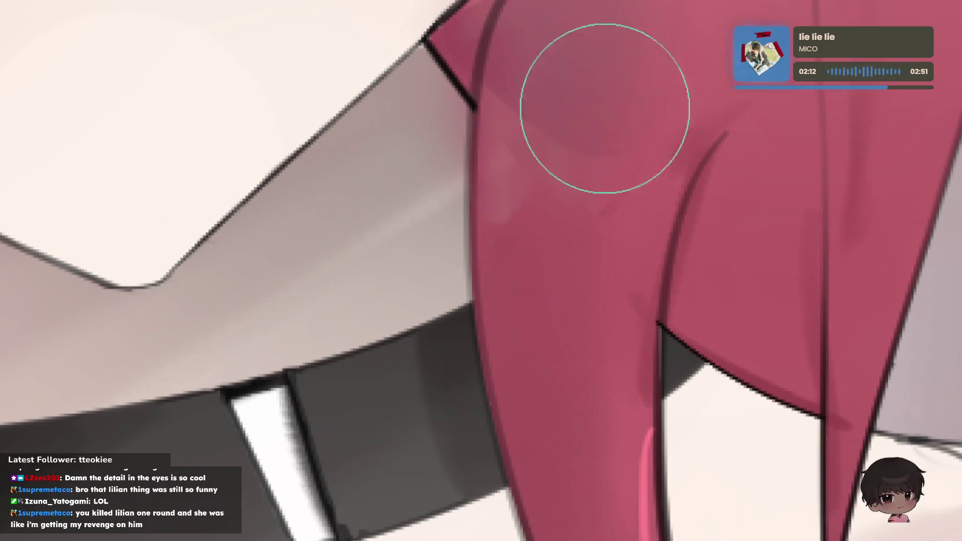
pyautogui.moveTo(558, 179); pyautogui.dragTo(558, 0)
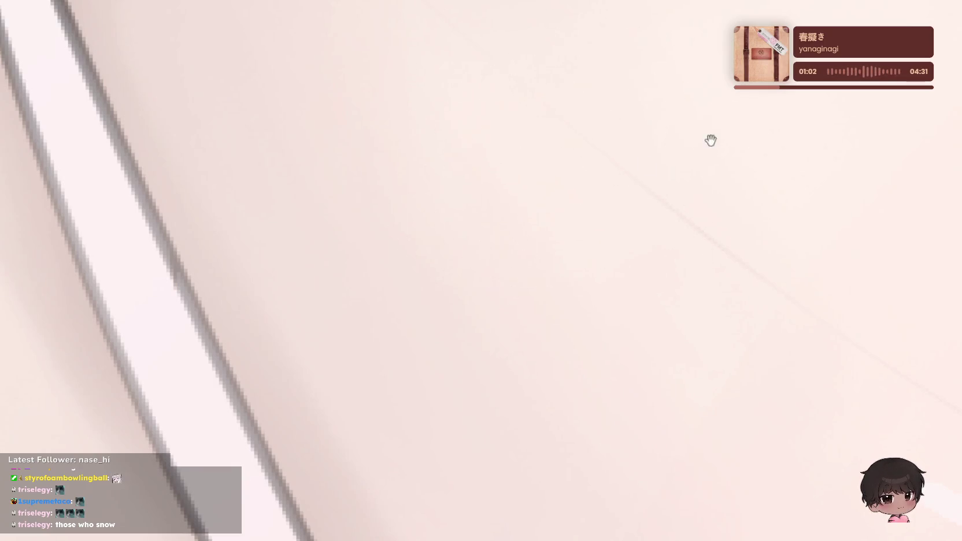
pyautogui.moveTo(710, 139)
pyautogui.mouseDown()
pyautogui.moveTo(616, 244)
pyautogui.moveTo(614, 230)
pyautogui.moveTo(620, 236)
pyautogui.mouseUp()
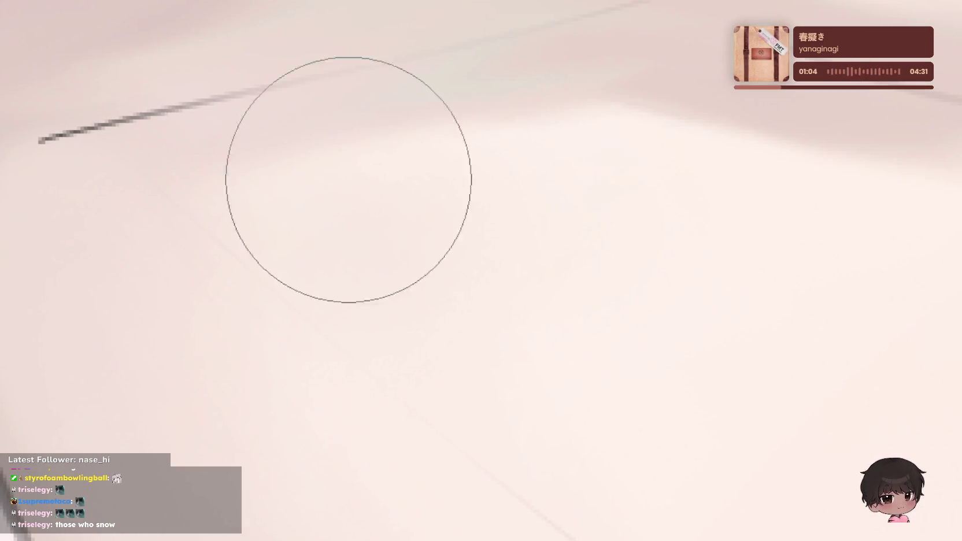
pyautogui.moveTo(372, 435)
pyautogui.mouseDown()
pyautogui.moveTo(491, 126)
pyautogui.moveTo(495, 219)
pyautogui.moveTo(333, 281)
pyautogui.moveTo(380, 392)
pyautogui.moveTo(534, 143)
pyautogui.moveTo(311, 118)
pyautogui.moveTo(429, 330)
pyautogui.moveTo(326, 88)
pyautogui.moveTo(287, 459)
pyautogui.moveTo(453, 290)
pyautogui.moveTo(513, 247)
pyautogui.moveTo(409, 276)
pyautogui.moveTo(604, 206)
pyautogui.moveTo(489, 244)
pyautogui.moveTo(951, 436)
pyautogui.moveTo(509, 533)
pyautogui.moveTo(401, 322)
pyautogui.moveTo(397, 213)
pyautogui.moveTo(404, 254)
pyautogui.moveTo(452, 236)
pyautogui.moveTo(461, 301)
pyautogui.moveTo(500, 301)
pyautogui.moveTo(460, 301)
pyautogui.moveTo(433, 317)
pyautogui.mouseUp()
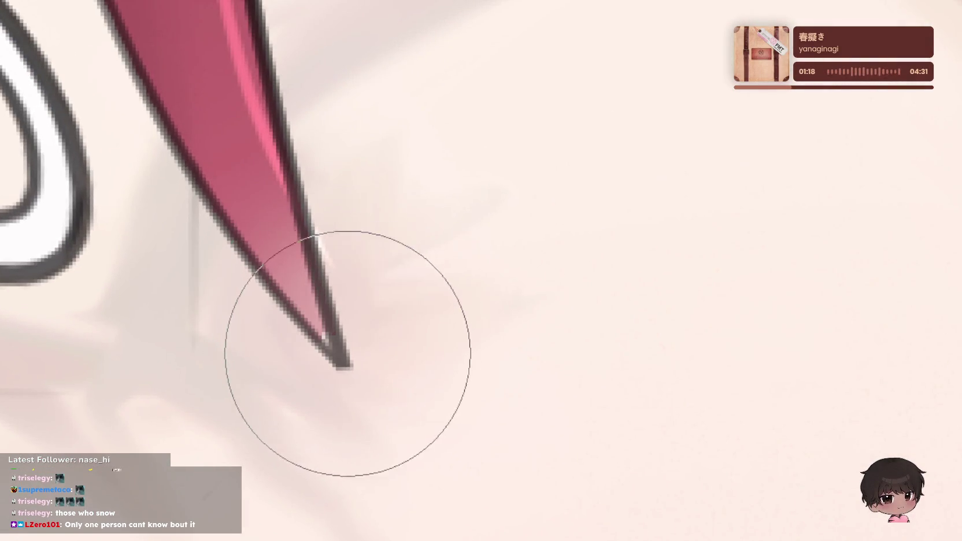
pyautogui.press('[')
pyautogui.press('[')
pyautogui.press('[')
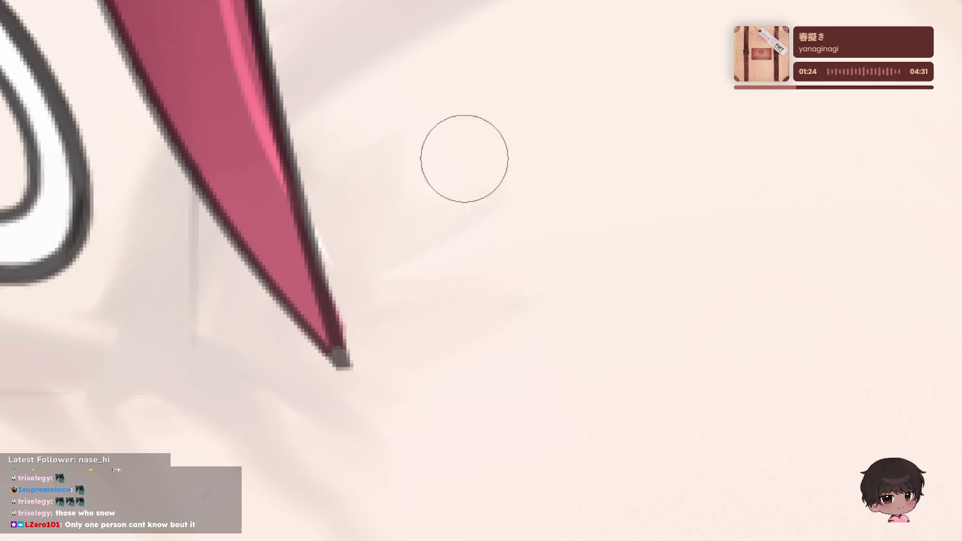
pyautogui.scroll(-3, 627, 226)
# - Zoom in on the dark hair-strand line, remove the grey speck, and zoom back to the hair tips
pyautogui.scroll(3, 539, 378)
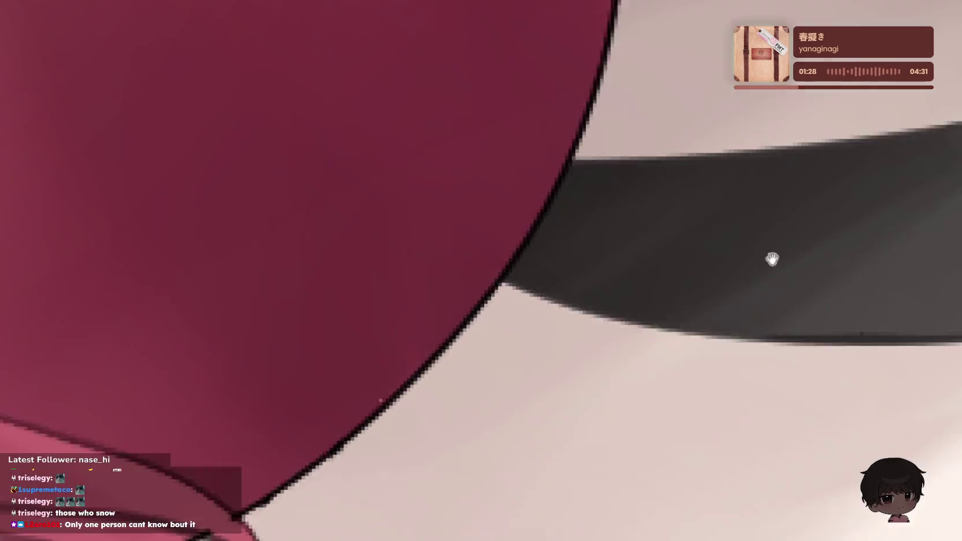
pyautogui.moveTo(610, 317)
pyautogui.mouseDown()
pyautogui.moveTo(445, 221)
pyautogui.moveTo(507, 202)
pyautogui.mouseUp()
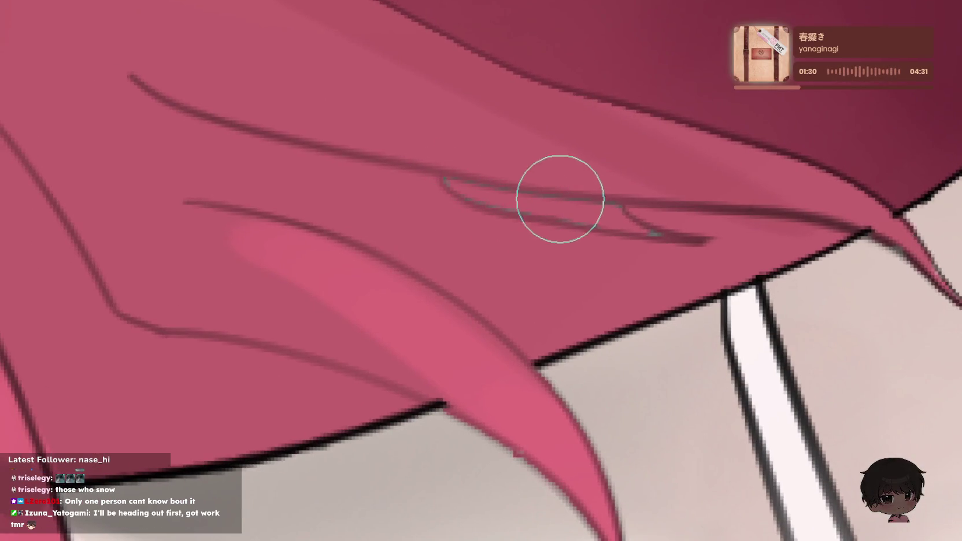
pyautogui.click(523, 199)
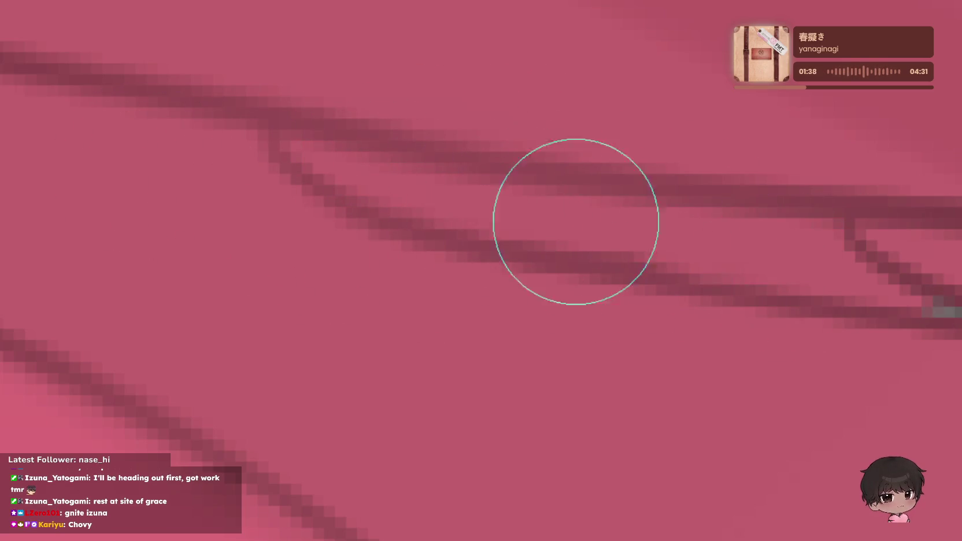
pyautogui.click(940, 275)
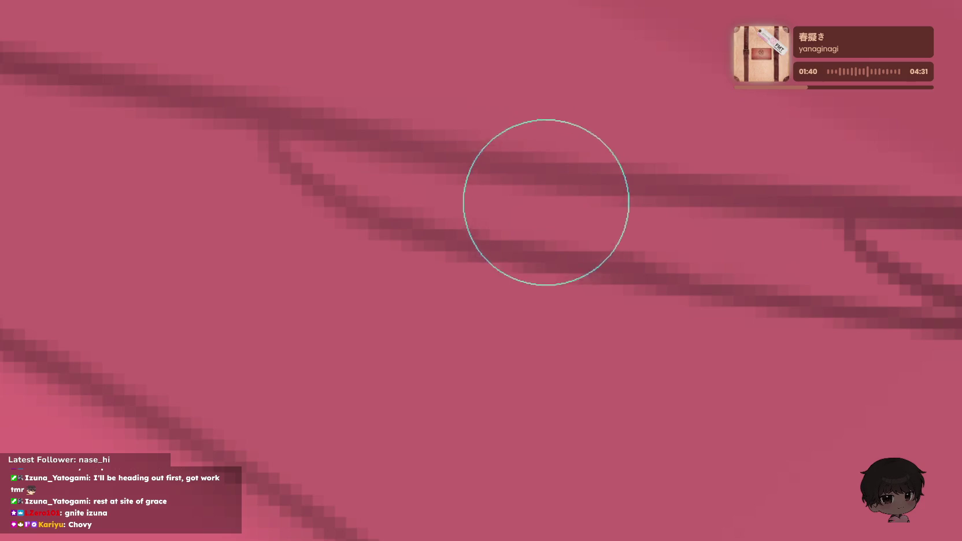
pyautogui.scroll(2, 836, 103)
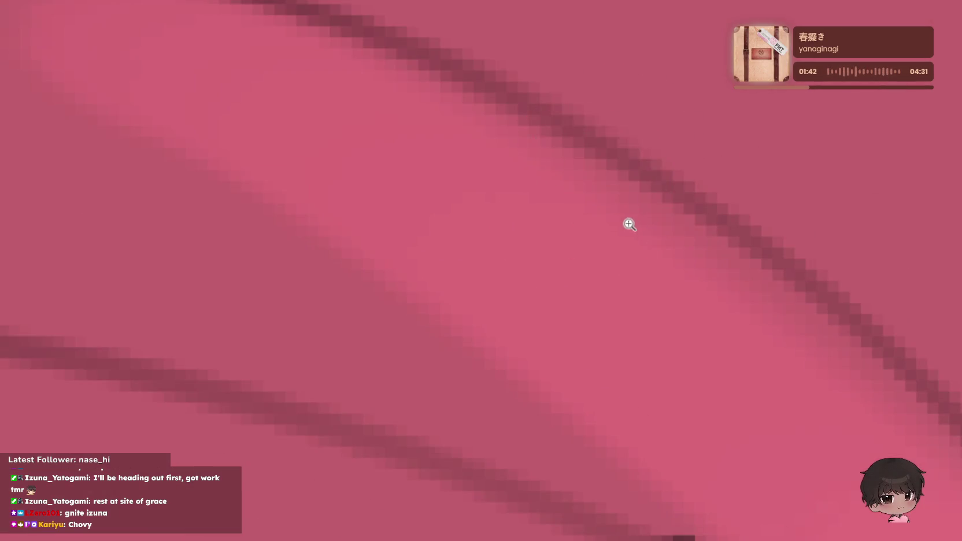
pyautogui.moveTo(628, 225); pyautogui.dragTo(318, 262)
pyautogui.scroll(-5, 573, 186)
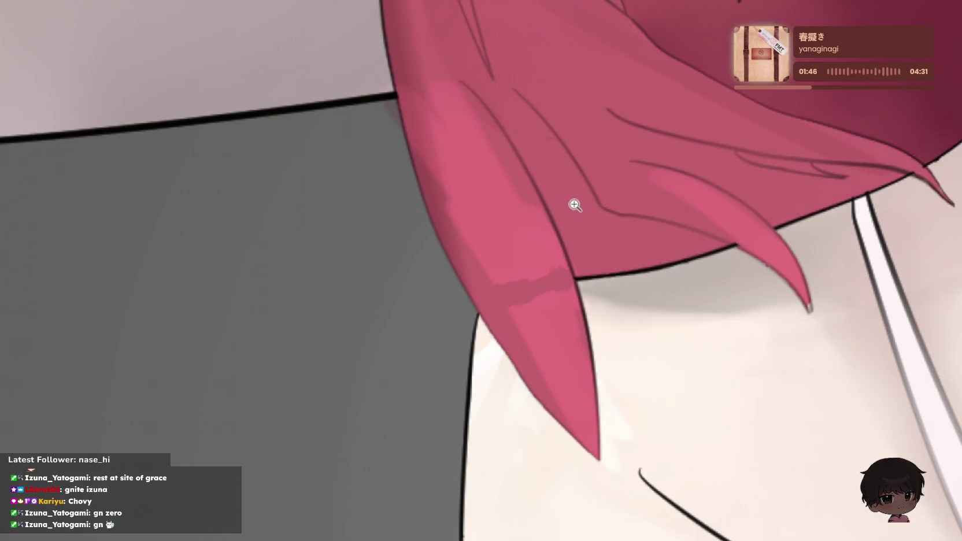
pyautogui.click(574, 205)
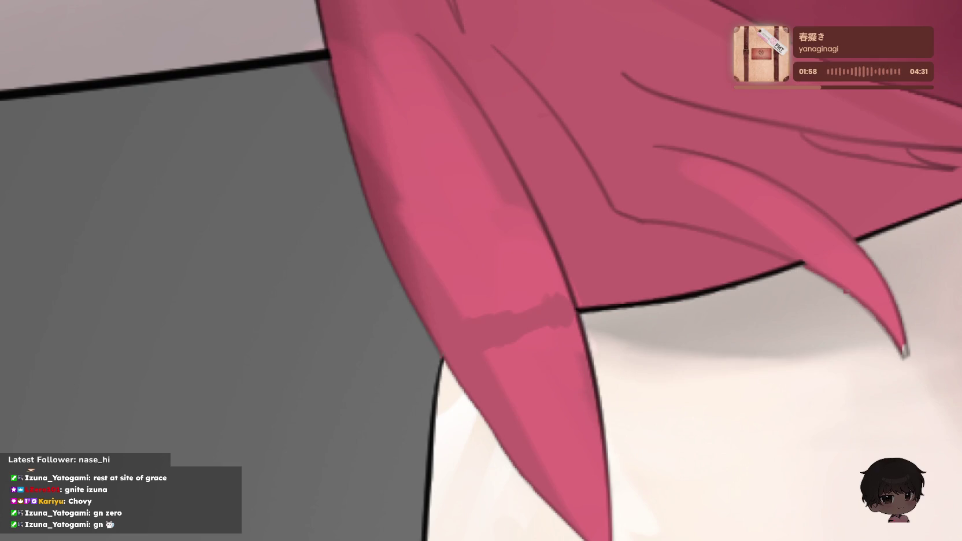
# - Shrink the brush to a fine tip and retouch the end of the curving pink hair strand
pyautogui.scroll(3, 913, 345)
pyautogui.scroll(3, 913, 348)
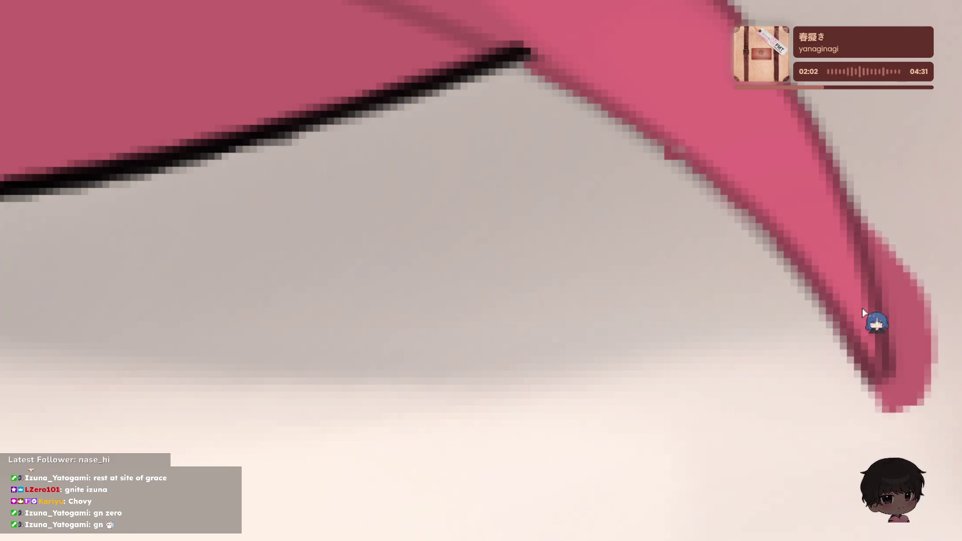
pyautogui.press('[')
pyautogui.press('[')
pyautogui.press('[')
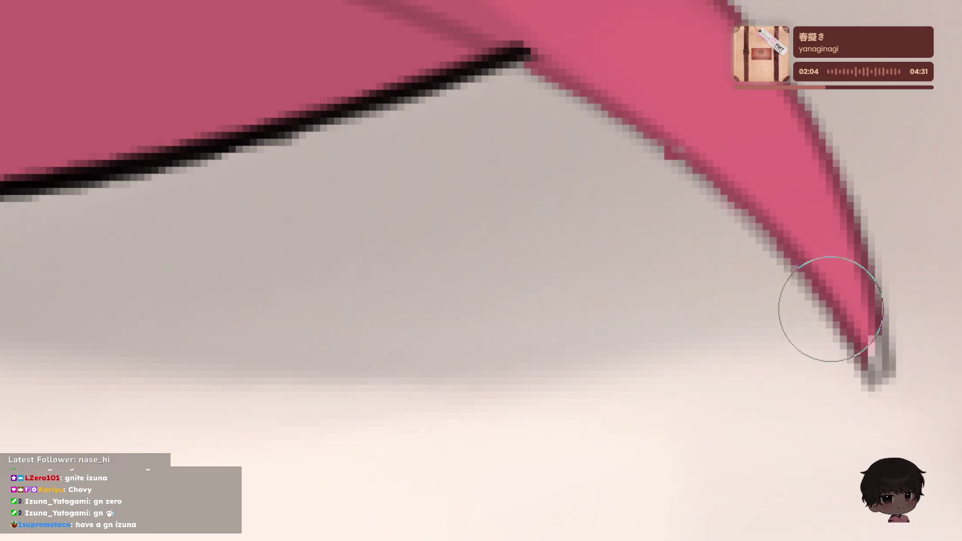
pyautogui.press(']')
pyautogui.press(']')
pyautogui.press(']')
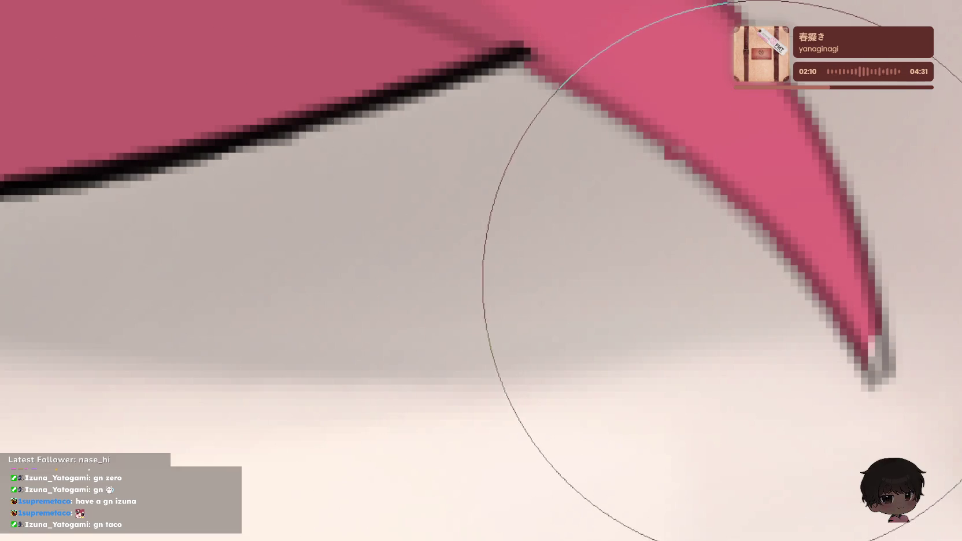
pyautogui.press('[')
pyautogui.press('[')
pyautogui.press('[')
pyautogui.press('[')
pyautogui.press('[')
pyautogui.press('[')
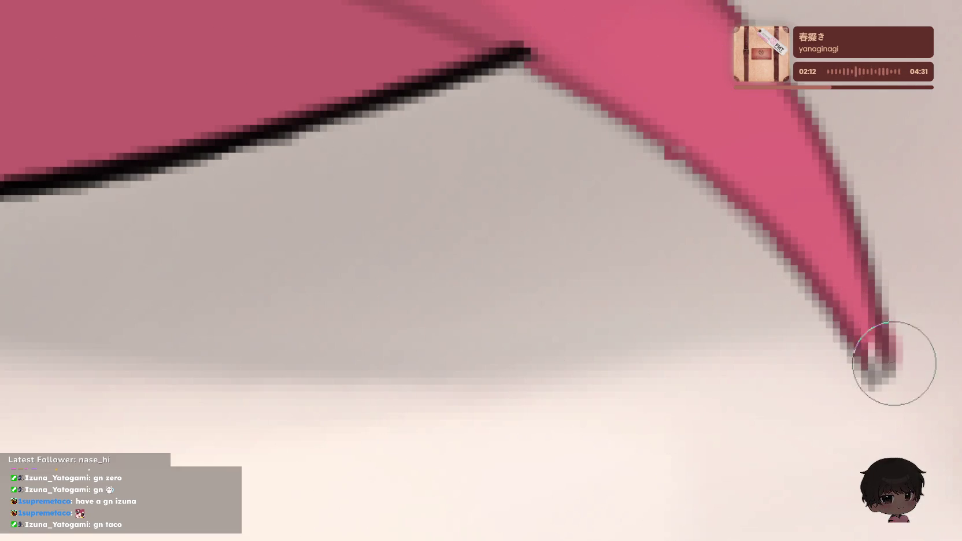
pyautogui.moveTo(894, 363); pyautogui.dragTo(859, 316)
pyautogui.scroll(-1, 679, 223)
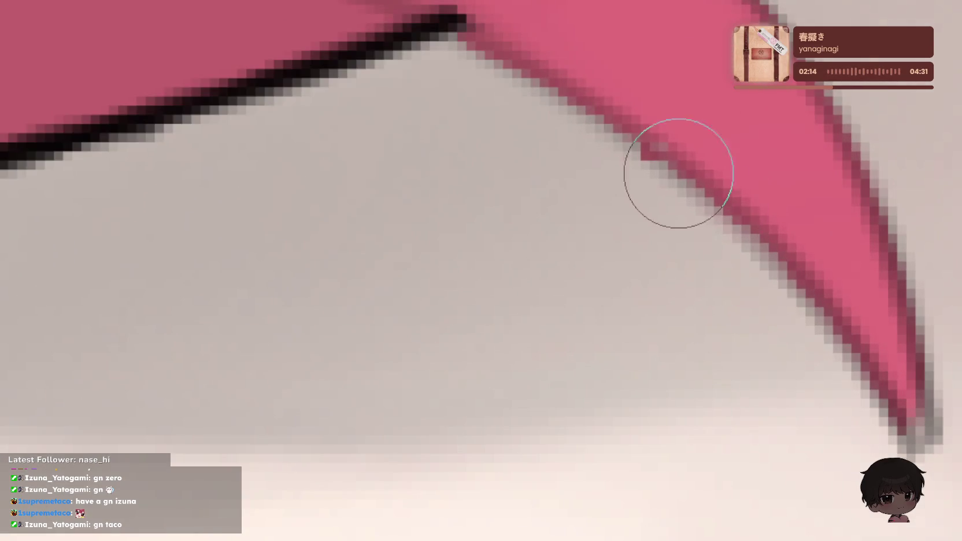
pyautogui.scroll(2, 679, 208)
pyautogui.scroll(-2, 751, 116)
pyautogui.scroll(-2, 812, 87)
pyautogui.scroll(1, 812, 87)
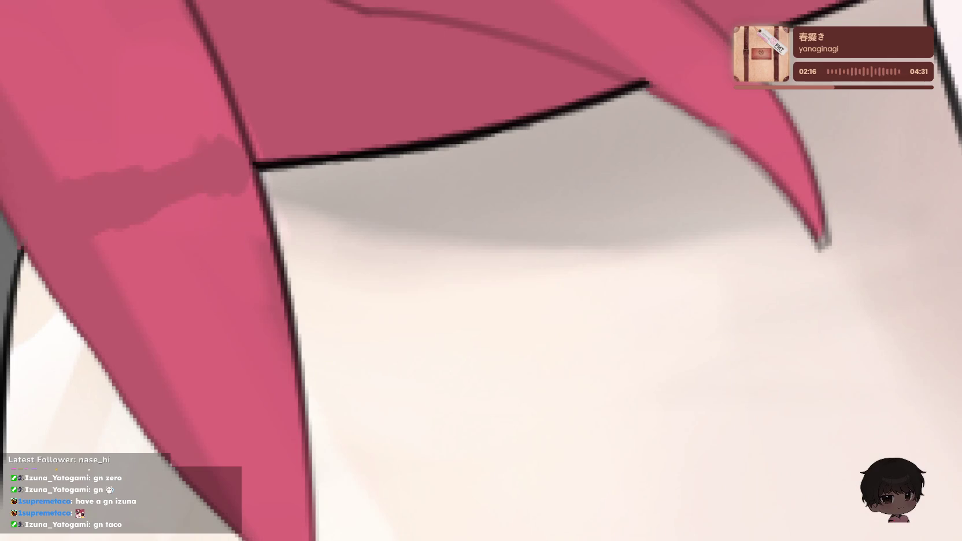
pyautogui.scroll(-2, 780, 92)
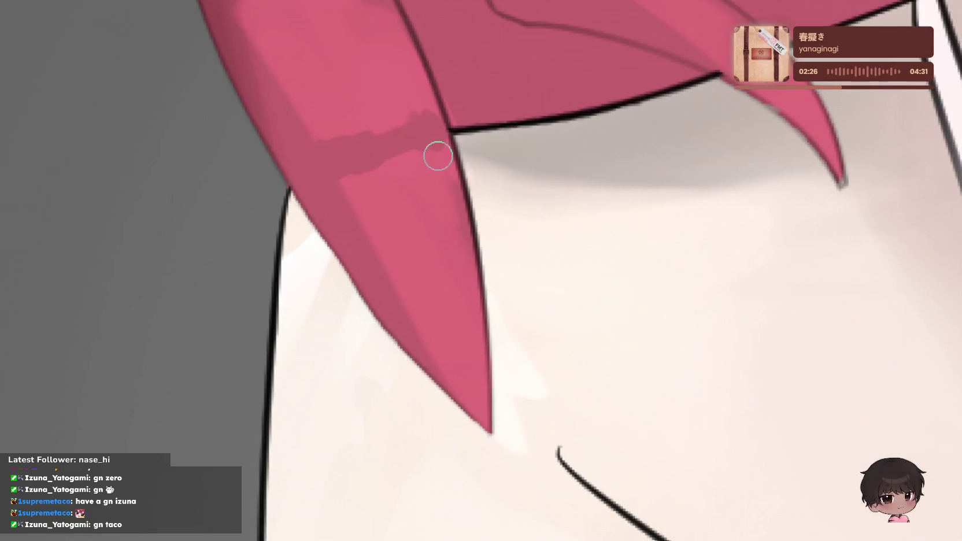
# - Compare the front pink strand's shading with and without the last stroke using undo/redo
pyautogui.scroll(2, 433, 152)
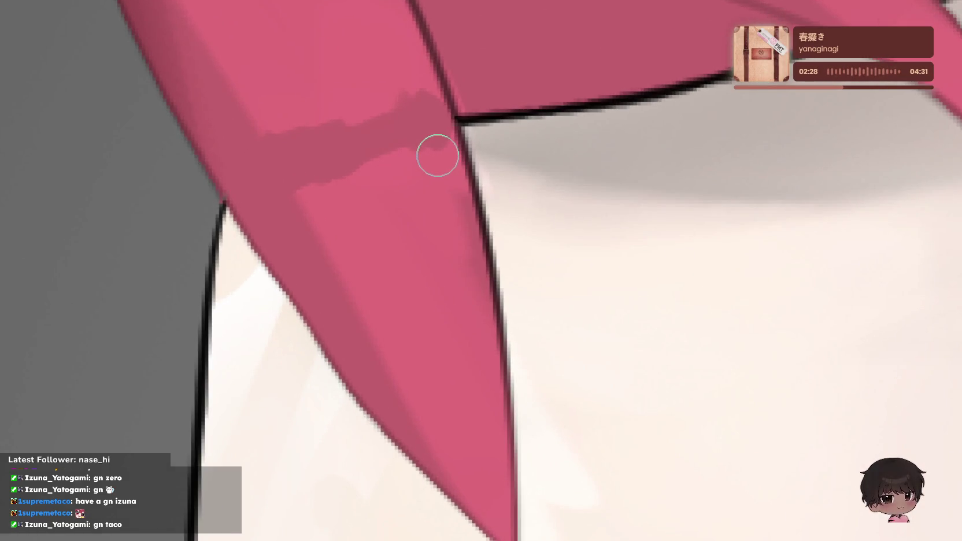
pyautogui.scroll(-3, 490, 359)
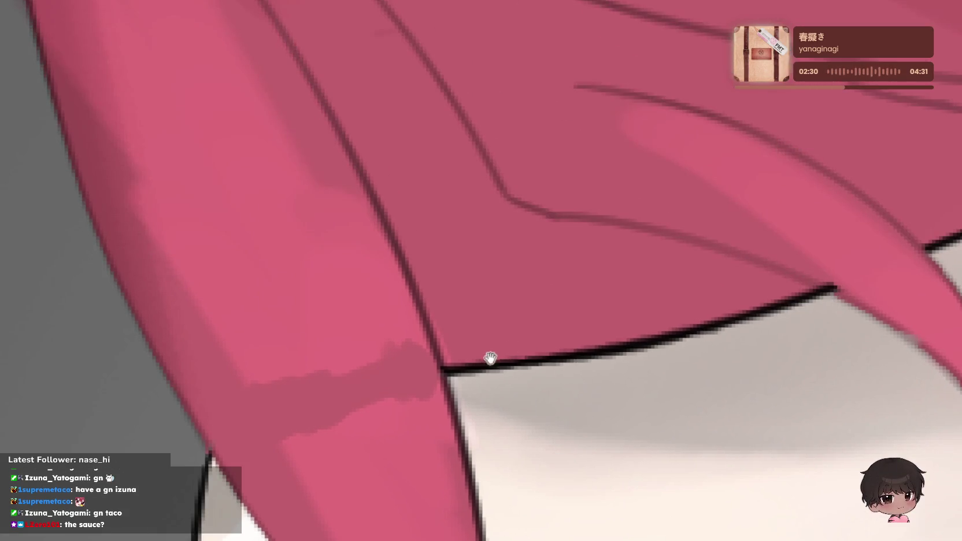
pyautogui.scroll(2, 484, 288)
pyautogui.scroll(1, 440, 286)
pyautogui.scroll(-1, 439, 285)
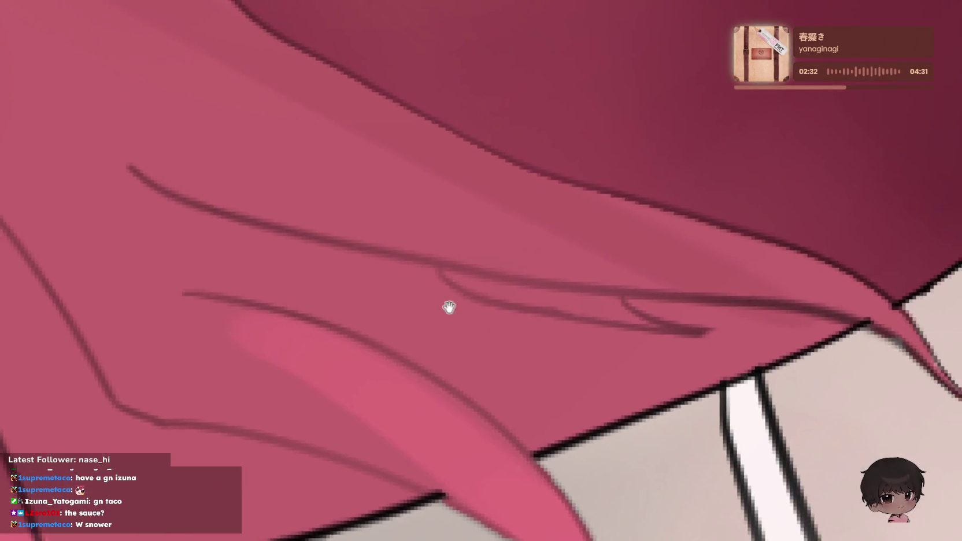
pyautogui.scroll(3, 527, 154)
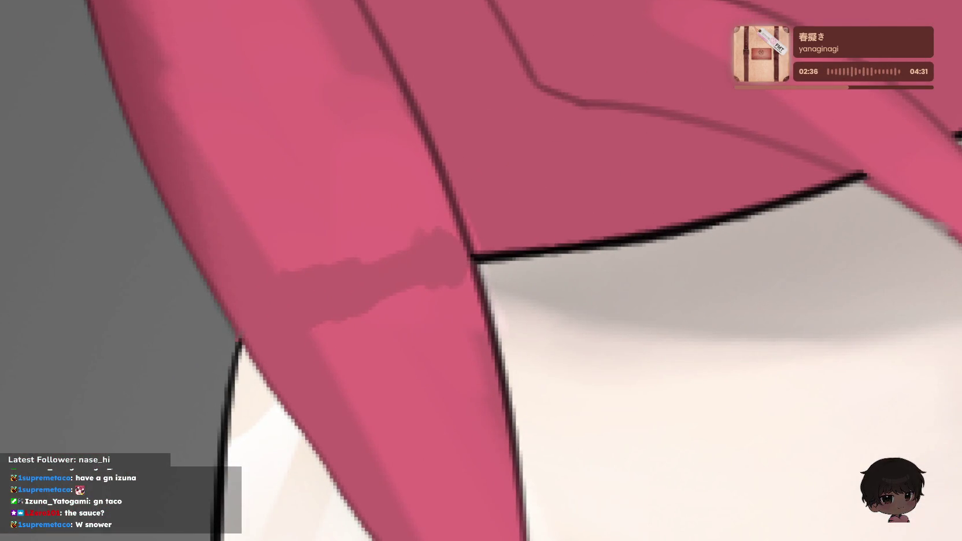
pyautogui.hotkey('ctrl', 'z')
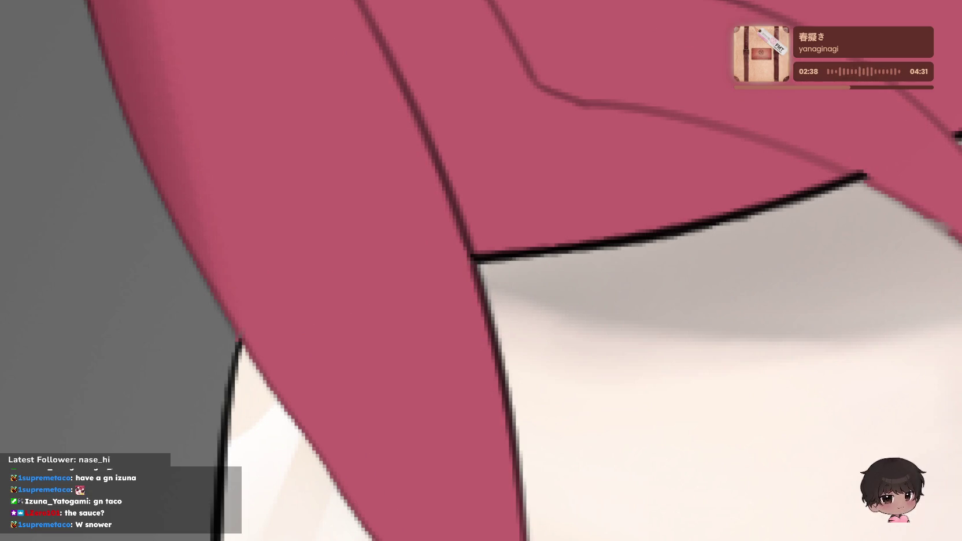
pyautogui.hotkey('ctrl', 'shift', 'z')
pyautogui.hotkey('ctrl', 'z')
pyautogui.hotkey('ctrl', 'shift', 'z')
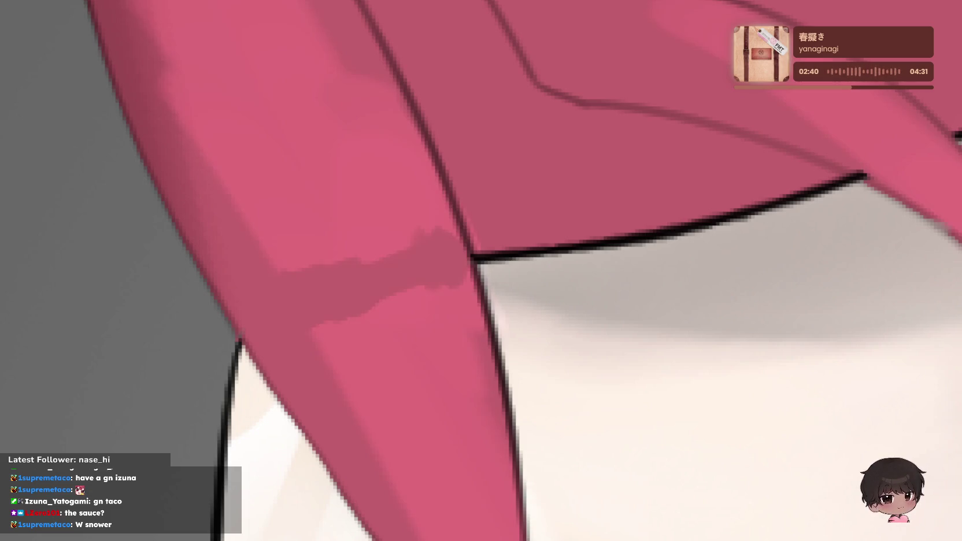
pyautogui.hotkey('ctrl', 'z')
pyautogui.hotkey('ctrl', 'shift', 'z')
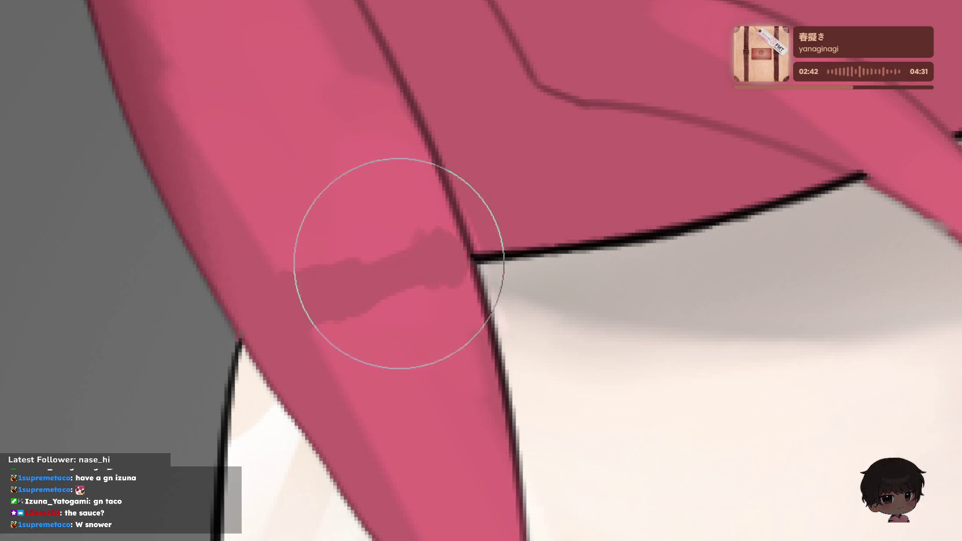
# - Pick up the shadow colour and extend the dark band further left along the strand
pyautogui.hotkey('ctrl', 'z')
pyautogui.hotkey('ctrl', 'shift', 'z')
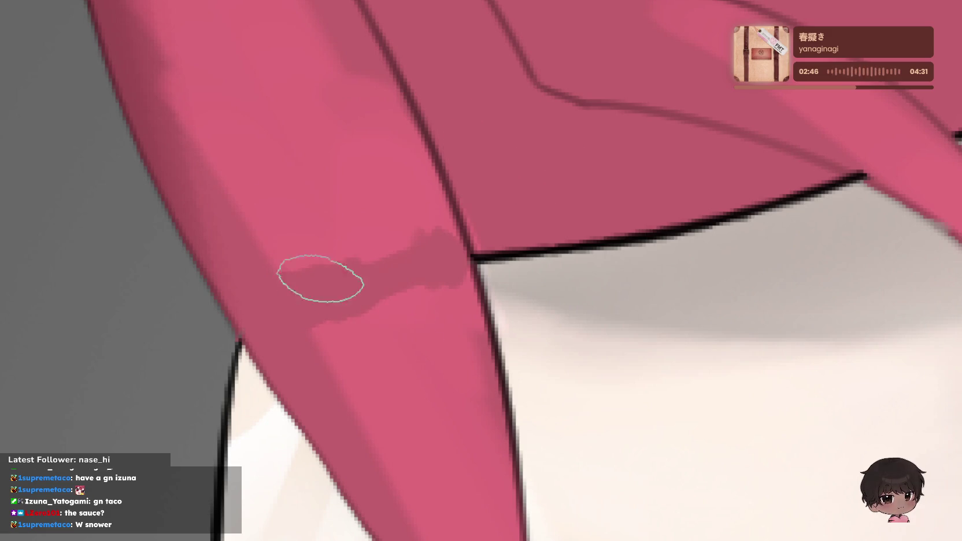
pyautogui.moveTo(321, 278); pyautogui.dragTo(380, 279)
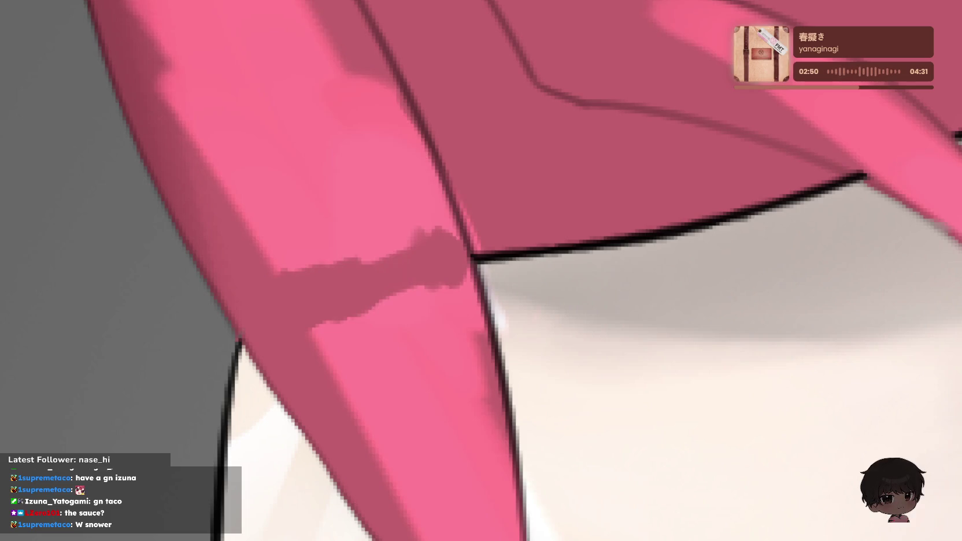
pyautogui.scroll(-3, 718, 118)
pyautogui.scroll(-2, 777, 133)
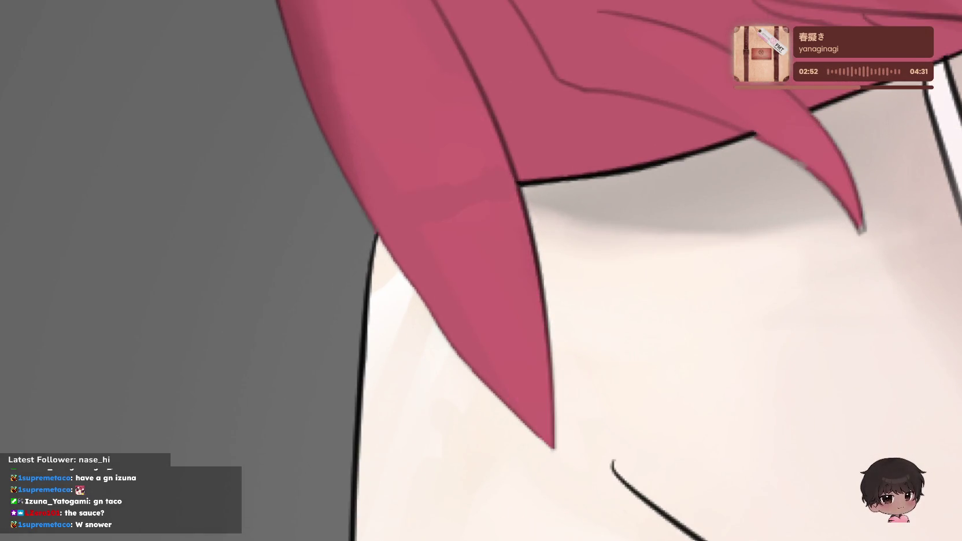
pyautogui.scroll(-2, 692, 59)
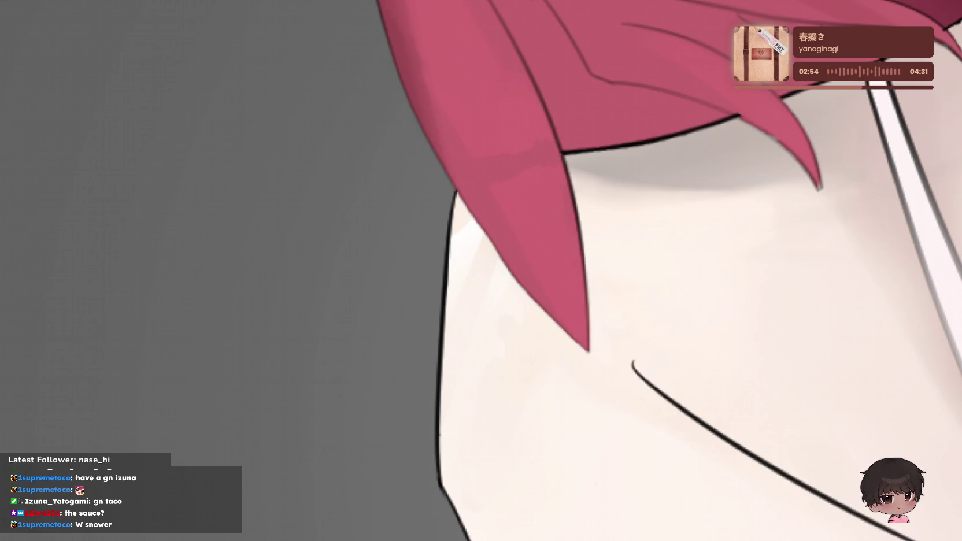
pyautogui.scroll(-2, 904, 171)
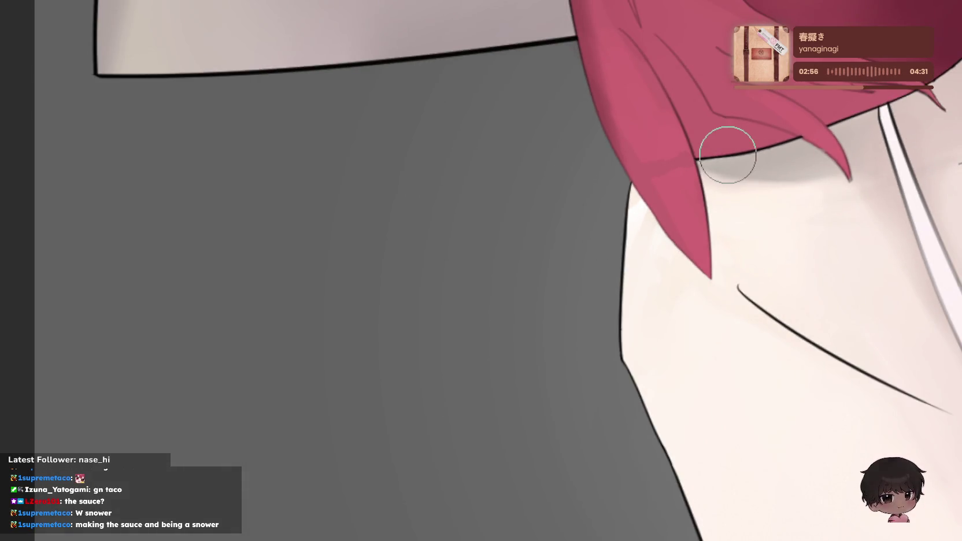
pyautogui.scroll(1, 769, 230)
pyautogui.scroll(2, 767, 236)
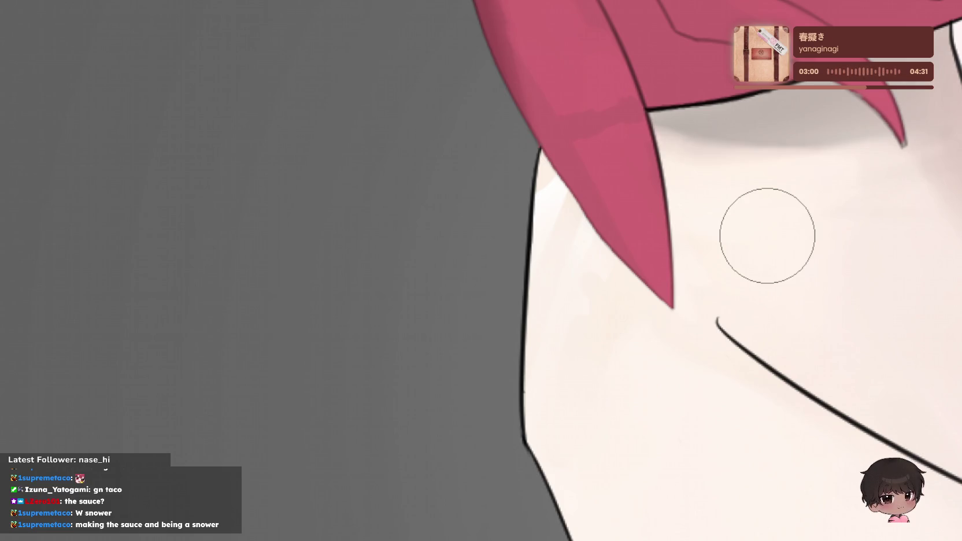
pyautogui.moveTo(766, 236)
pyautogui.mouseDown()
pyautogui.moveTo(307, 367)
pyautogui.moveTo(290, 477)
pyautogui.moveTo(562, 241)
pyautogui.moveTo(250, 245)
pyautogui.moveTo(328, 129)
pyautogui.mouseUp()
pyautogui.moveTo(240, 105)
pyautogui.mouseDown()
pyautogui.moveTo(246, 167)
pyautogui.moveTo(199, 318)
pyautogui.mouseUp()
pyautogui.moveTo(360, 249)
pyautogui.mouseDown()
pyautogui.moveTo(328, 283)
pyautogui.moveTo(538, 132)
pyautogui.mouseUp()
pyautogui.moveTo(415, 374)
pyautogui.mouseDown()
pyautogui.moveTo(580, 189)
pyautogui.moveTo(468, 302)
pyautogui.moveTo(490, 243)
pyautogui.moveTo(566, 134)
pyautogui.mouseUp()
pyautogui.scroll(2, 580, 189)
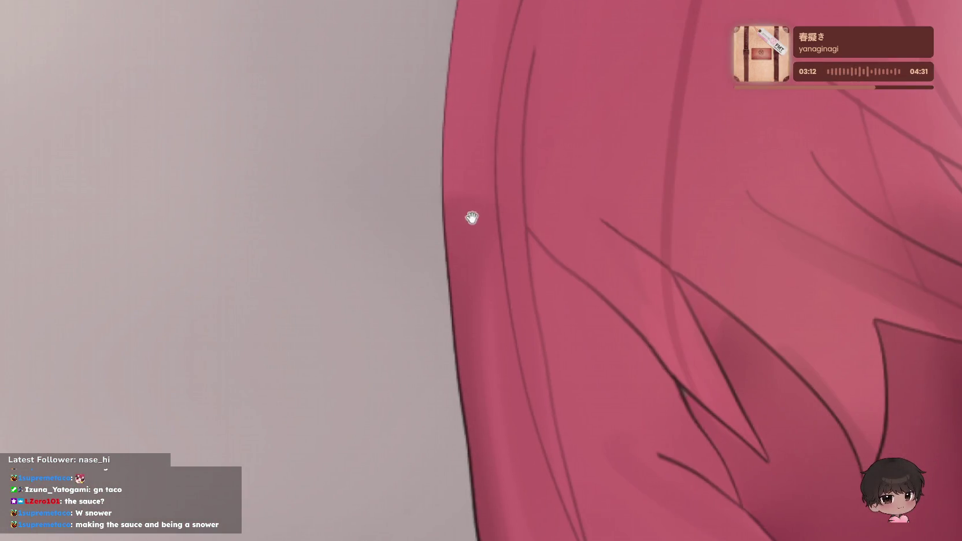
pyautogui.scroll(-1, 658, 249)
pyautogui.scroll(-1, 628, 238)
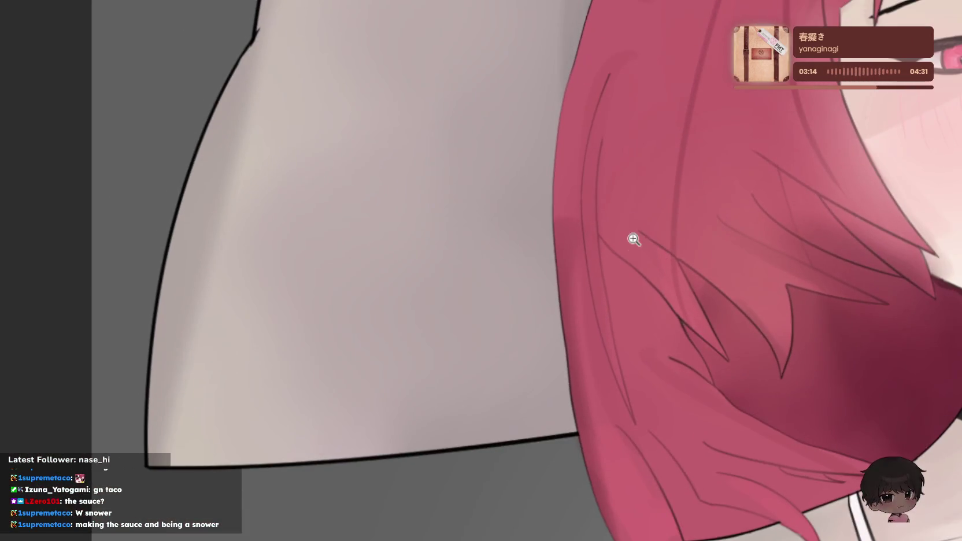
pyautogui.scroll(3, 622, 145)
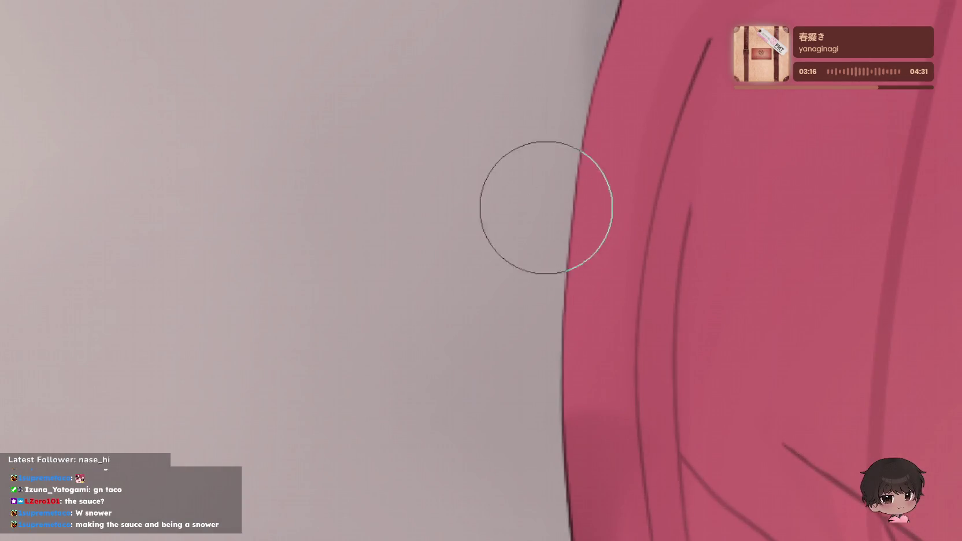
# - Rotate and centre the view on the hair fold, sample the hair red, and halve the brush size
pyautogui.moveTo(500, 58)
pyautogui.mouseDown()
pyautogui.moveTo(424, 420)
pyautogui.moveTo(488, 242)
pyautogui.moveTo(552, 207)
pyautogui.moveTo(373, 274)
pyautogui.moveTo(628, 208)
pyautogui.moveTo(530, 241)
pyautogui.moveTo(772, 221)
pyautogui.mouseUp()
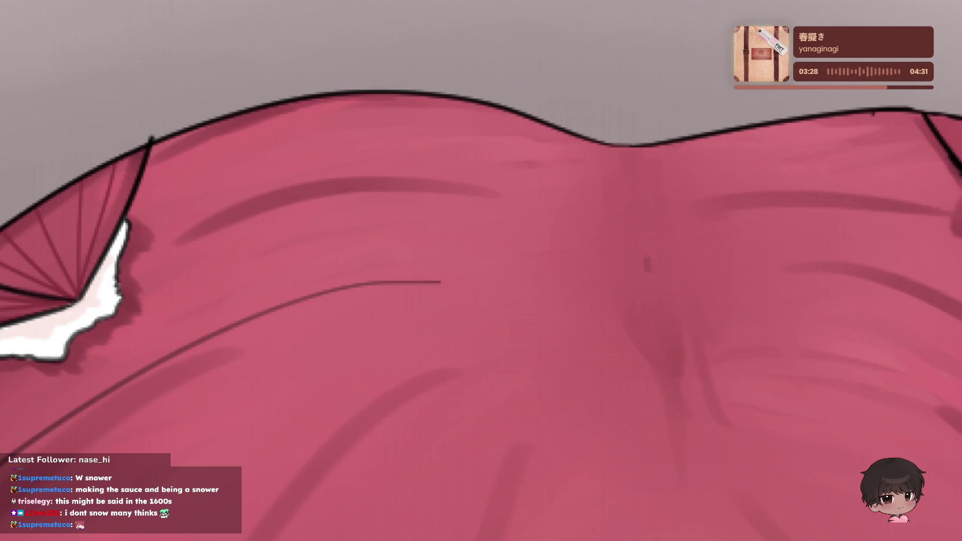
pyautogui.scroll(2, 71, 232)
pyautogui.keyDown('ctrl'); pyautogui.click(118, 225); pyautogui.keyUp('ctrl')
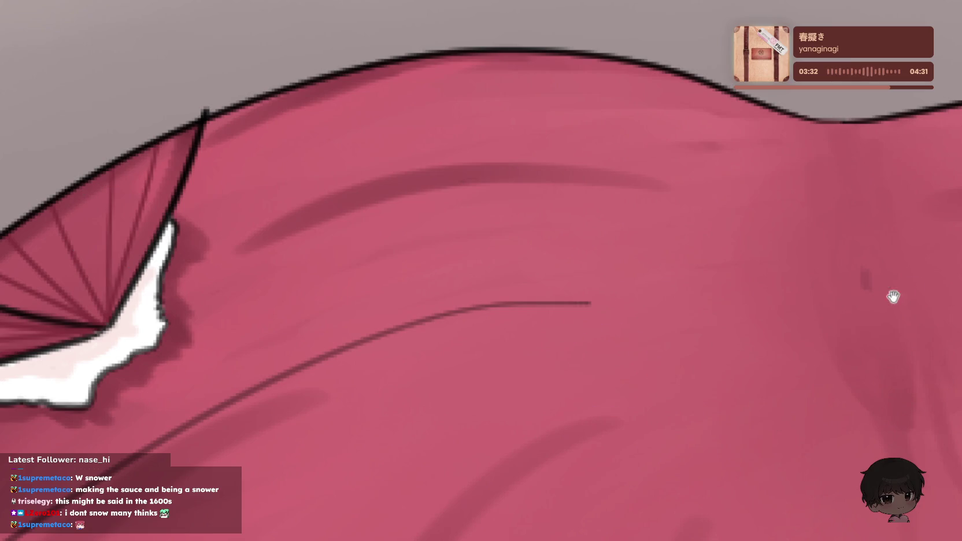
pyautogui.moveTo(893, 297); pyautogui.dragTo(383, 277)
pyautogui.press('[')
pyautogui.press('[')
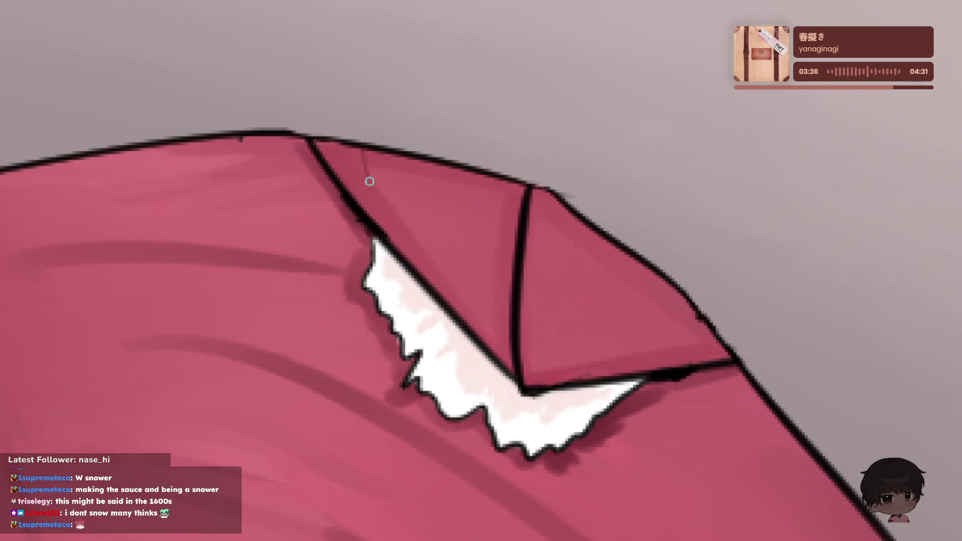
# - Select the fold's inner triangle, paint diagonal dark pleat lines inside it, then deselect
pyautogui.click(416, 214)
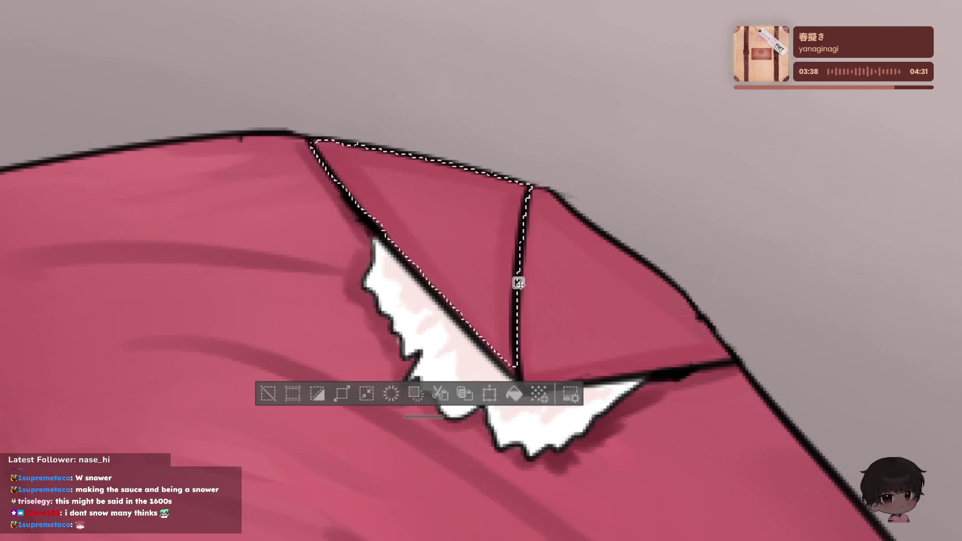
pyautogui.moveTo(408, 257); pyautogui.dragTo(402, 156)
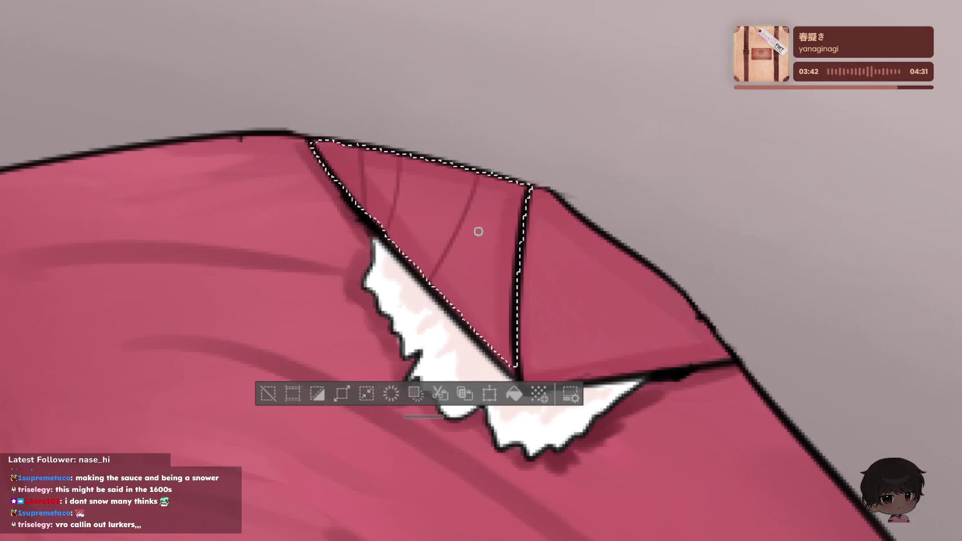
pyautogui.hotkey('ctrl', 'z')
pyautogui.hotkey('ctrl', 'z')
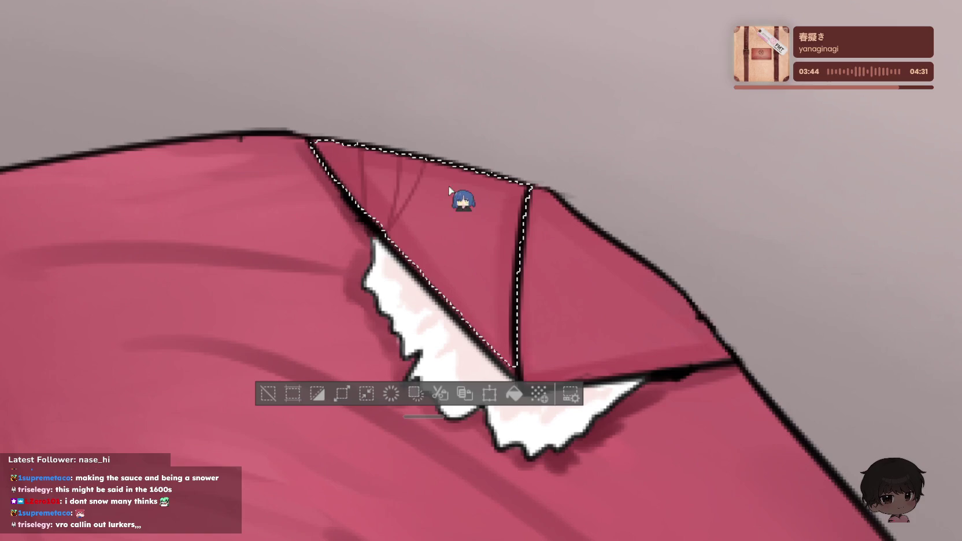
pyautogui.scroll(5, 449, 188)
pyautogui.moveTo(498, 194); pyautogui.dragTo(388, 372)
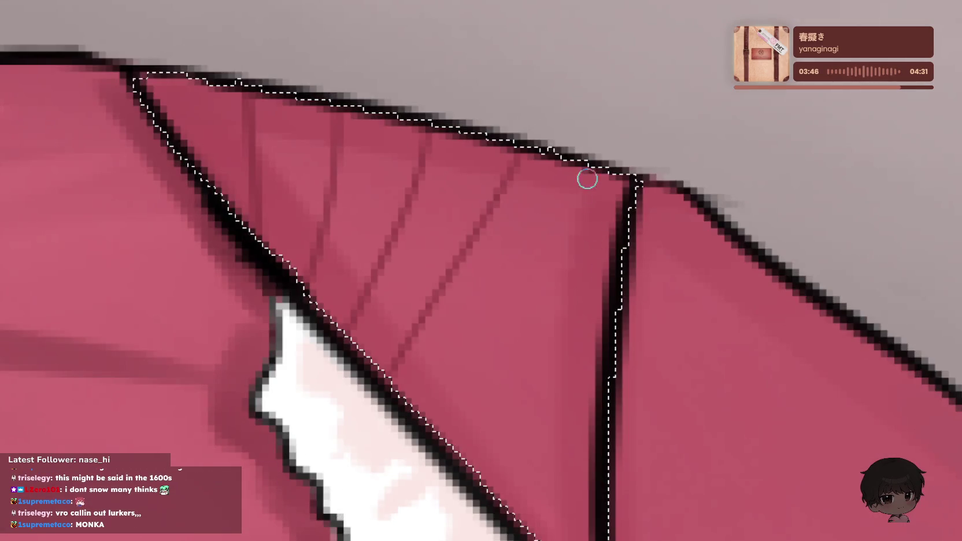
pyautogui.moveTo(575, 167); pyautogui.dragTo(404, 413)
pyautogui.hotkey('ctrl', 'z')
pyautogui.moveTo(604, 283); pyautogui.dragTo(477, 465)
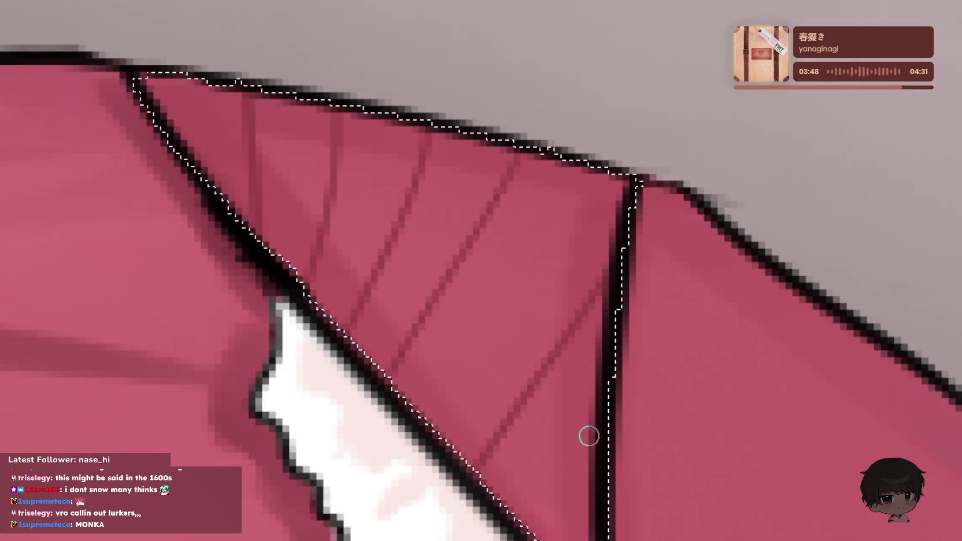
pyautogui.hotkey('ctrl', 'z')
pyautogui.moveTo(584, 186); pyautogui.dragTo(450, 426)
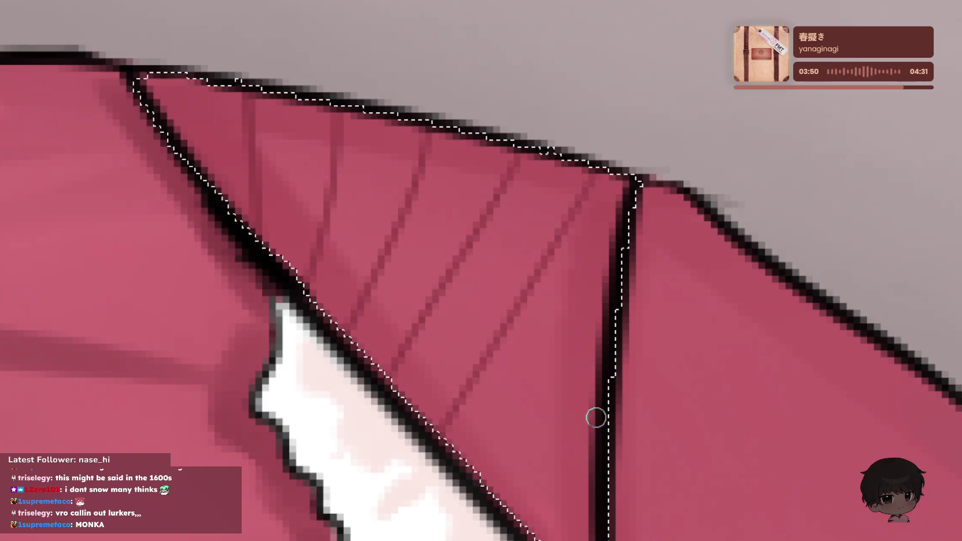
pyautogui.moveTo(589, 314); pyautogui.dragTo(505, 489)
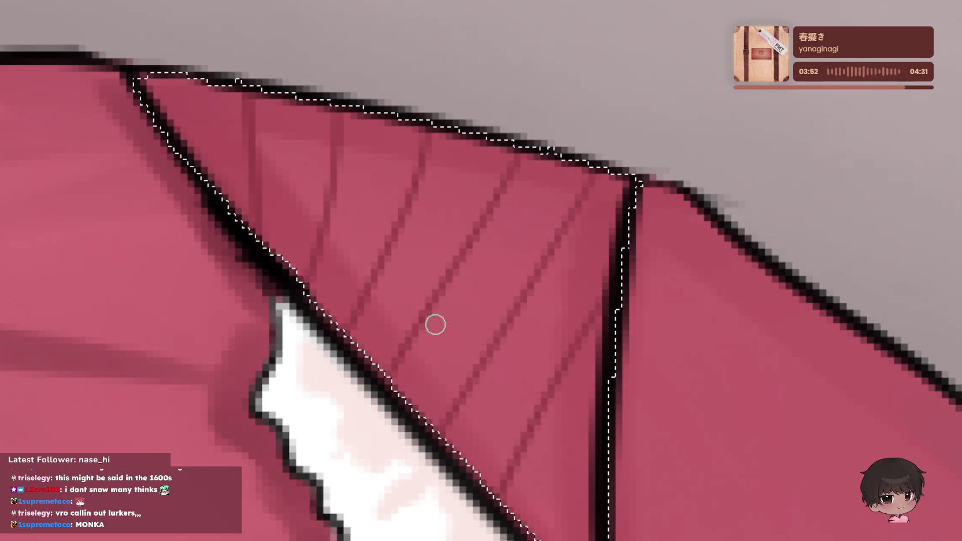
pyautogui.hotkey('ctrl', 'd')
# - Select the fold's outer triangle and draw three straight radiating pleat lines across it
pyautogui.moveTo(657, 406); pyautogui.dragTo(333, 234)
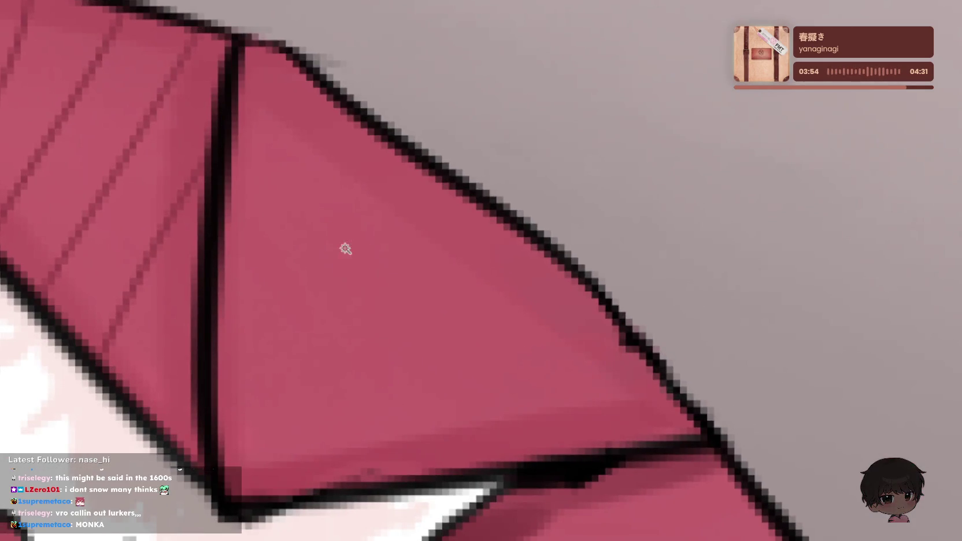
pyautogui.click(345, 248)
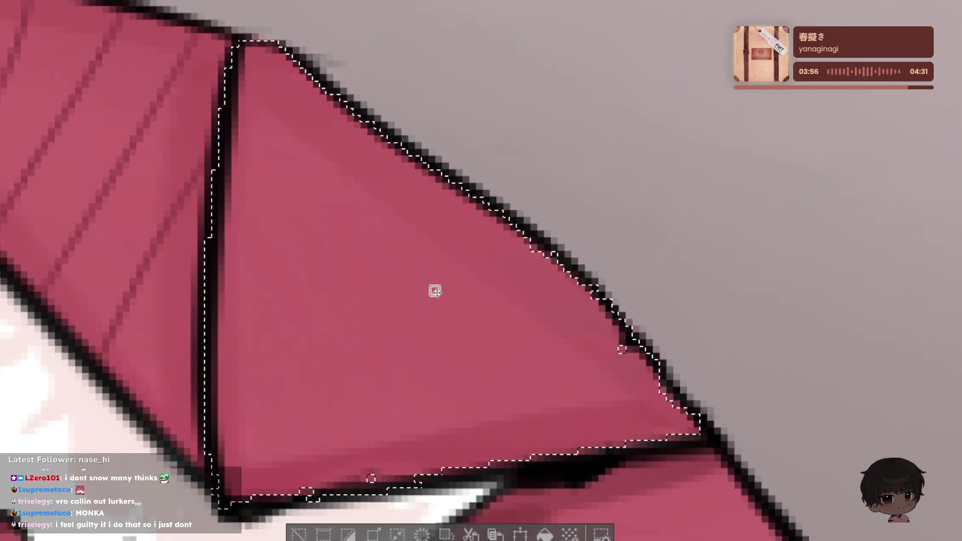
pyautogui.hotkey('ctrl', 'z')
pyautogui.moveTo(442, 188); pyautogui.dragTo(220, 411)
pyautogui.hotkey('ctrl', 'z')
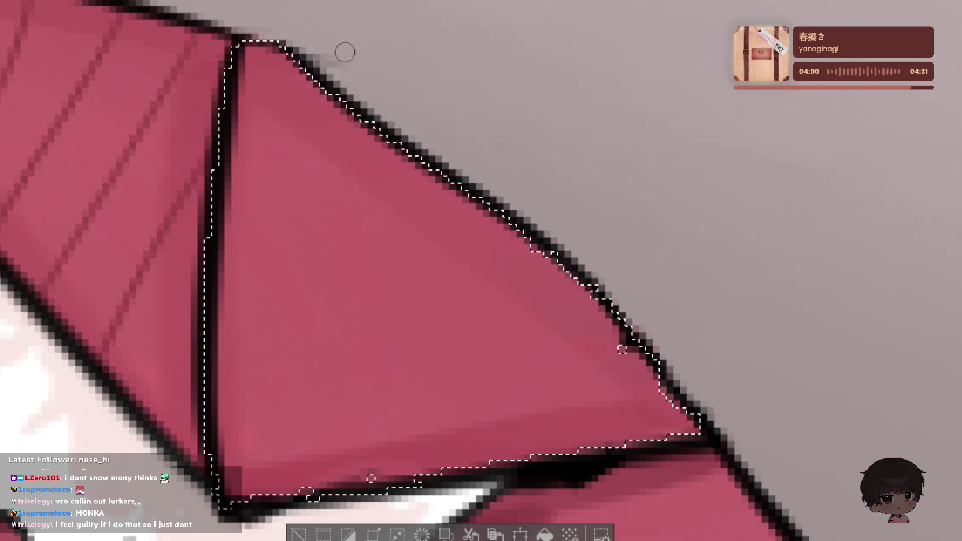
pyautogui.moveTo(324, 98); pyautogui.dragTo(241, 491)
pyautogui.moveTo(429, 170); pyautogui.dragTo(274, 470)
pyautogui.moveTo(561, 268); pyautogui.dragTo(288, 473)
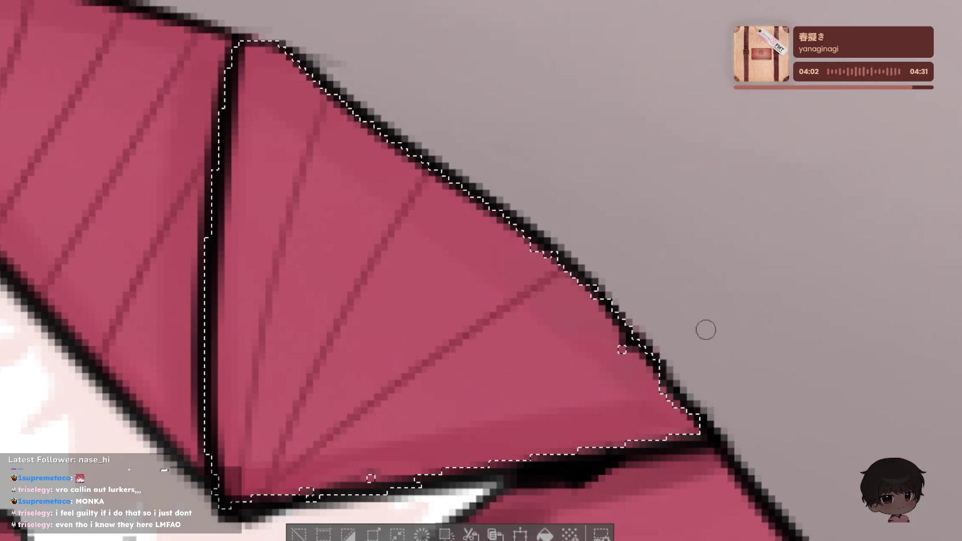
# - Zoom to check the outer triangle's pleats, then clear the selection
pyautogui.scroll(2, 627, 276)
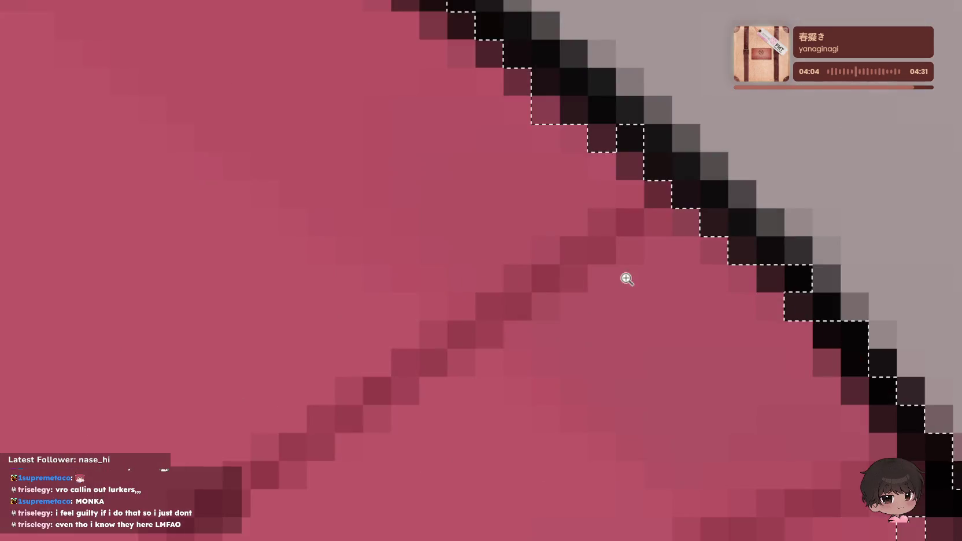
pyautogui.scroll(-6, 622, 268)
pyautogui.scroll(1, 546, 207)
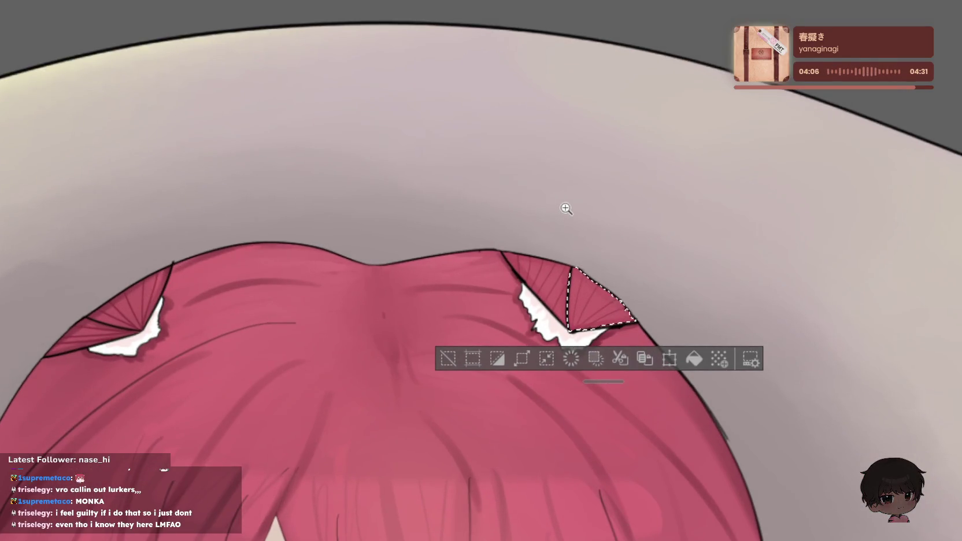
pyautogui.scroll(1, 566, 209)
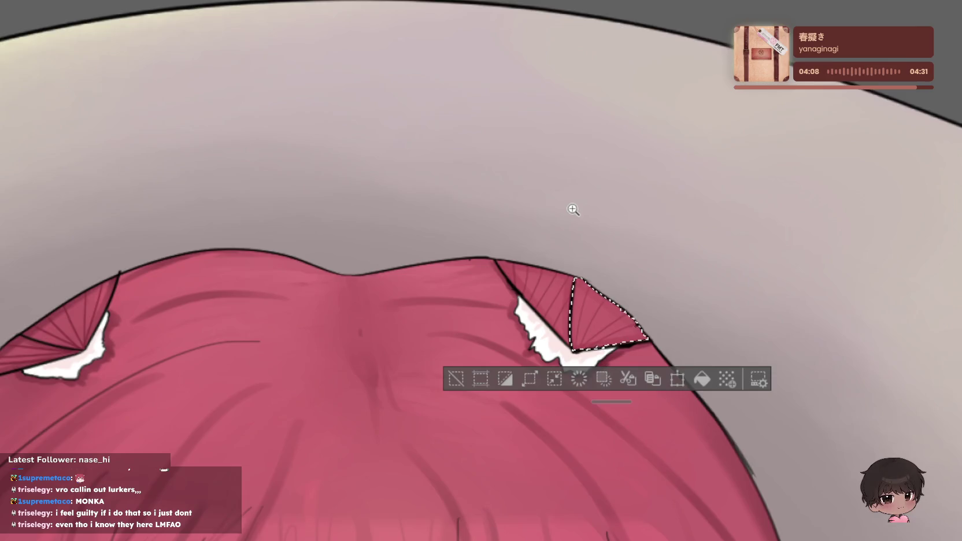
pyautogui.scroll(1, 558, 211)
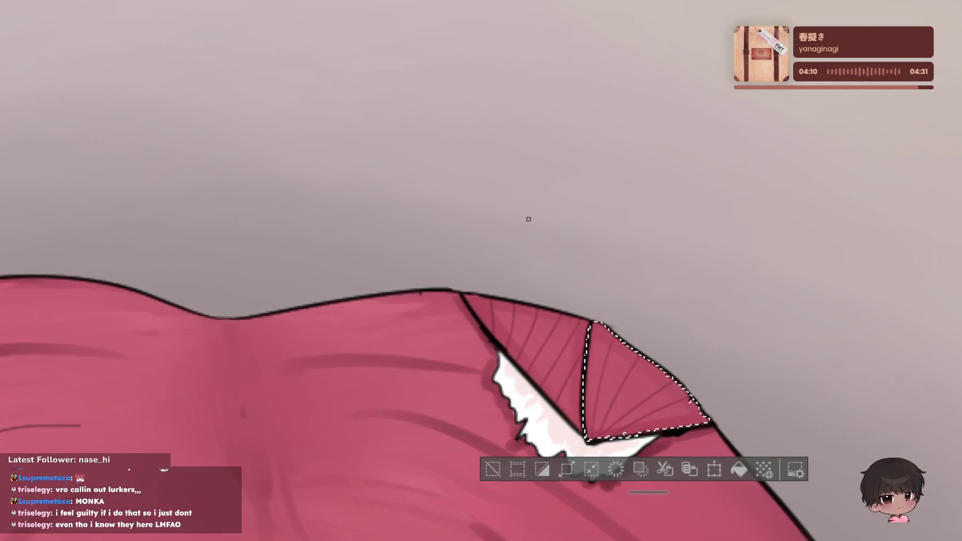
pyautogui.scroll(-1, 306, 202)
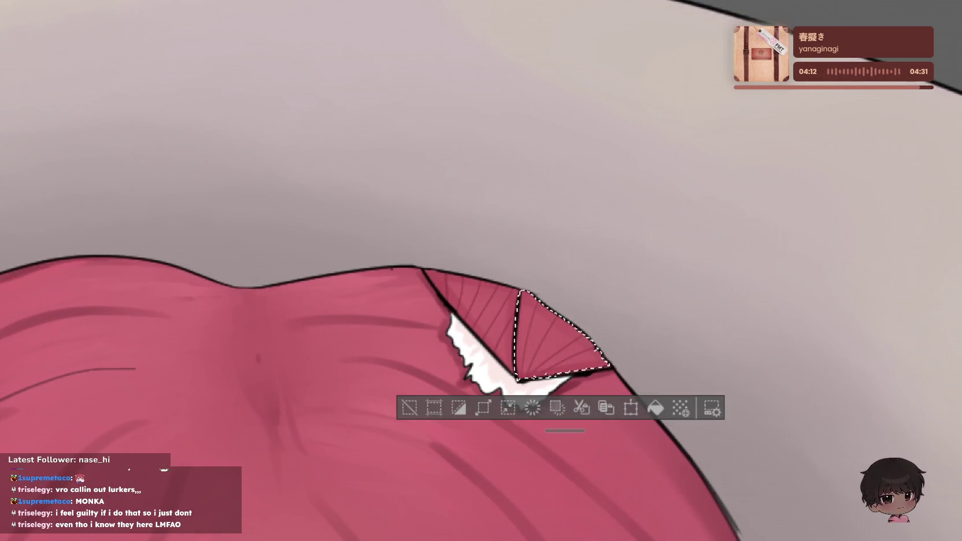
pyautogui.hotkey('ctrl', 'd')
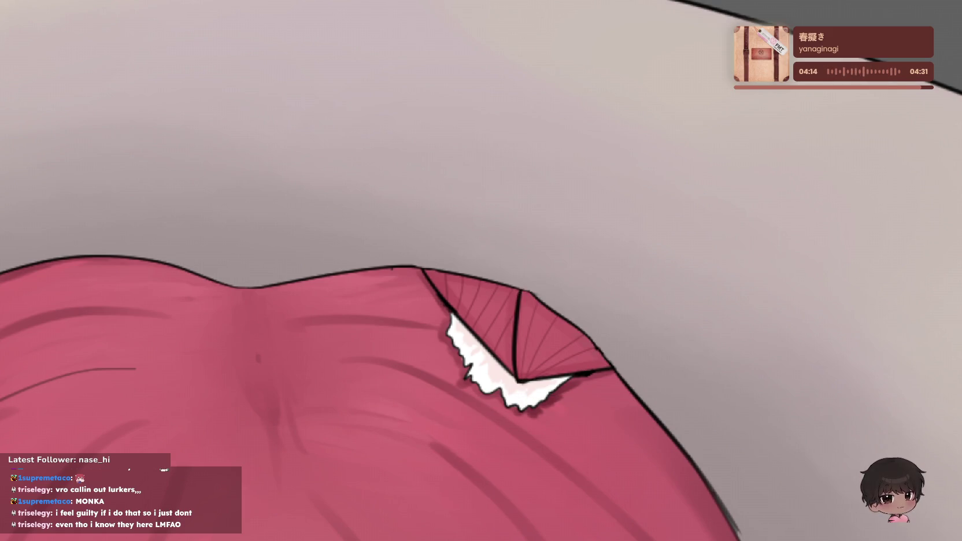
pyautogui.scroll(2, 557, 310)
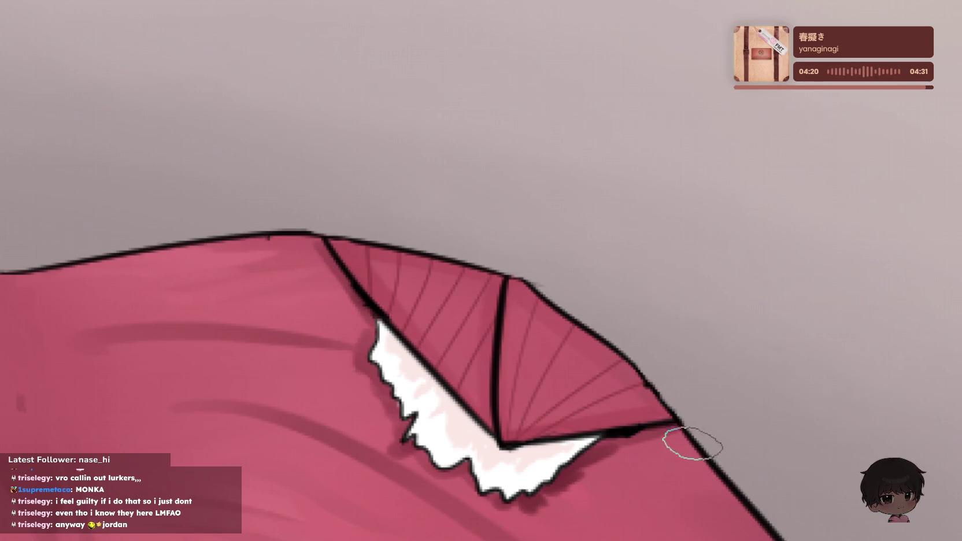
# - Brush a darker band along the fold's outer top edge, then zoom out to the whole head
pyautogui.scroll(2, 500, 311)
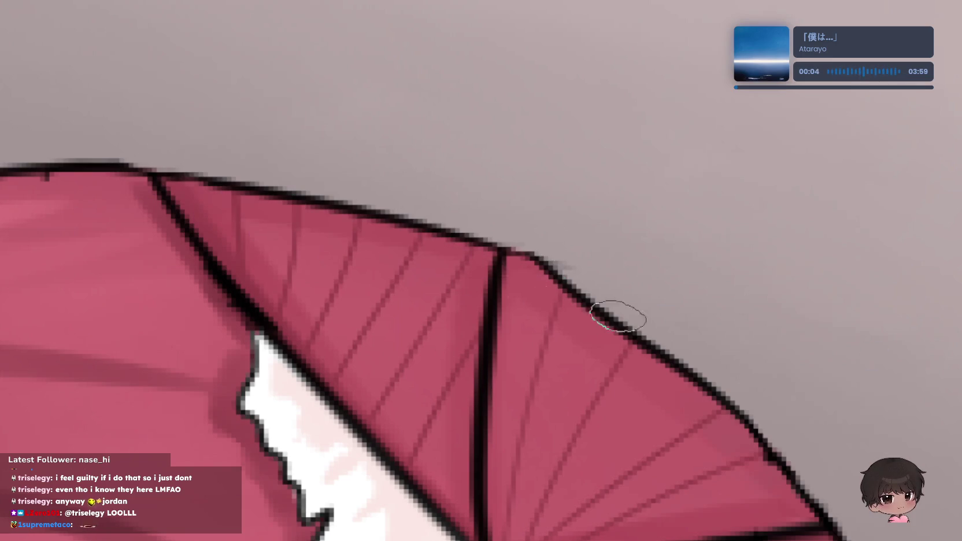
pyautogui.moveTo(144, 171)
pyautogui.mouseDown()
pyautogui.moveTo(523, 258)
pyautogui.moveTo(655, 347)
pyautogui.mouseUp()
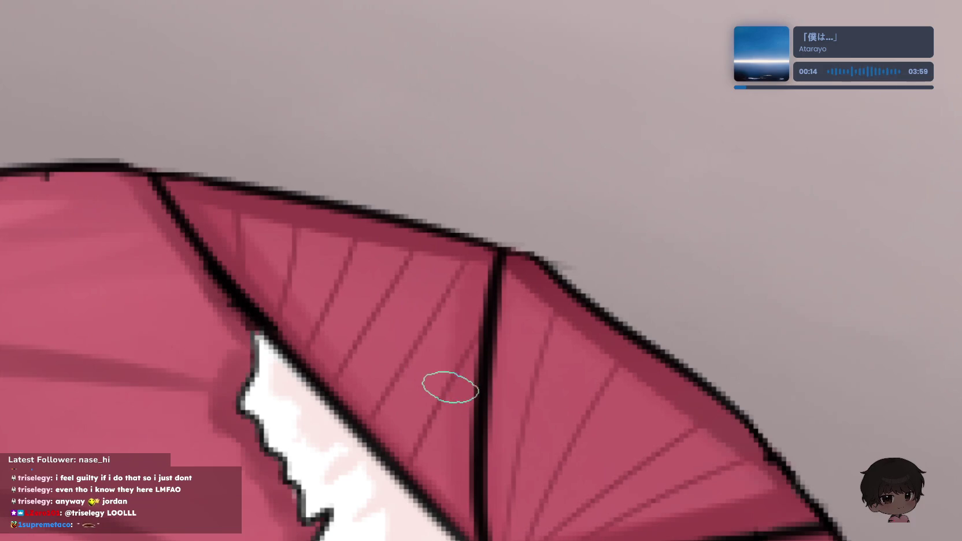
pyautogui.scroll(-2, 182, 340)
pyautogui.scroll(5, 193, 347)
pyautogui.scroll(-3, 343, 274)
pyautogui.moveTo(344, 275); pyautogui.dragTo(282, 291)
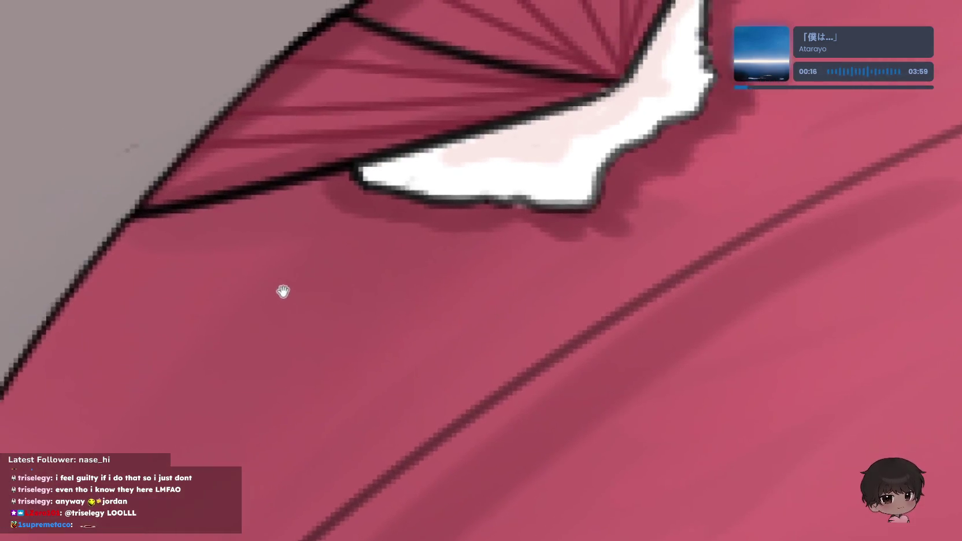
pyautogui.scroll(-2, 223, 421)
pyautogui.scroll(-3, 389, 357)
pyautogui.scroll(-1, 627, 266)
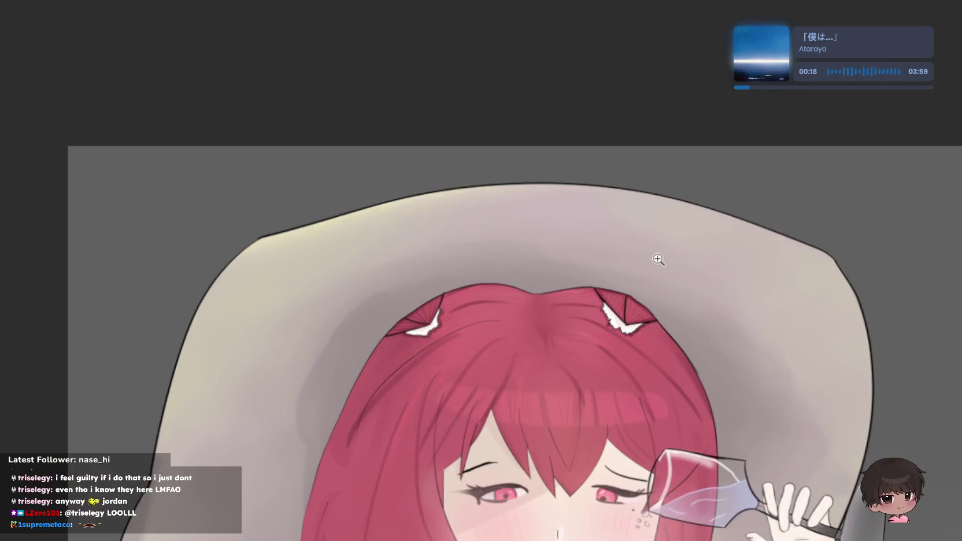
pyautogui.scroll(1, 659, 260)
pyautogui.scroll(1, 663, 261)
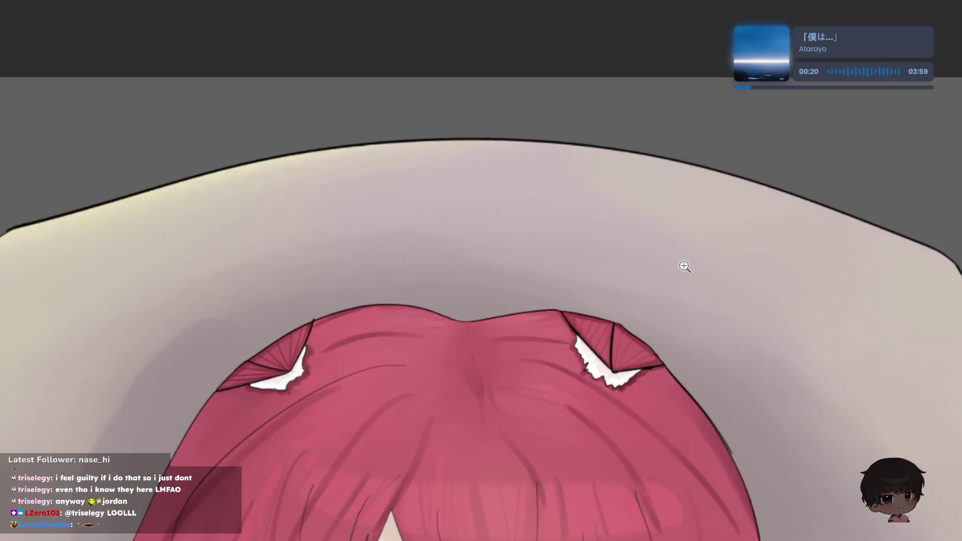
pyautogui.scroll(-2, 682, 266)
pyautogui.scroll(-1, 649, 266)
pyautogui.scroll(3, 636, 270)
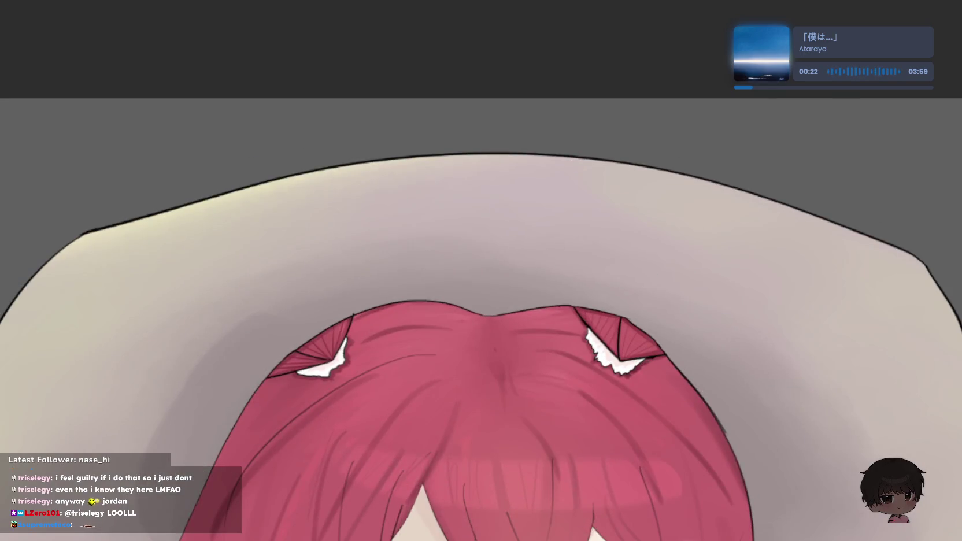
pyautogui.scroll(-2, 802, 335)
pyautogui.scroll(3, 341, 322)
pyautogui.scroll(1, 339, 321)
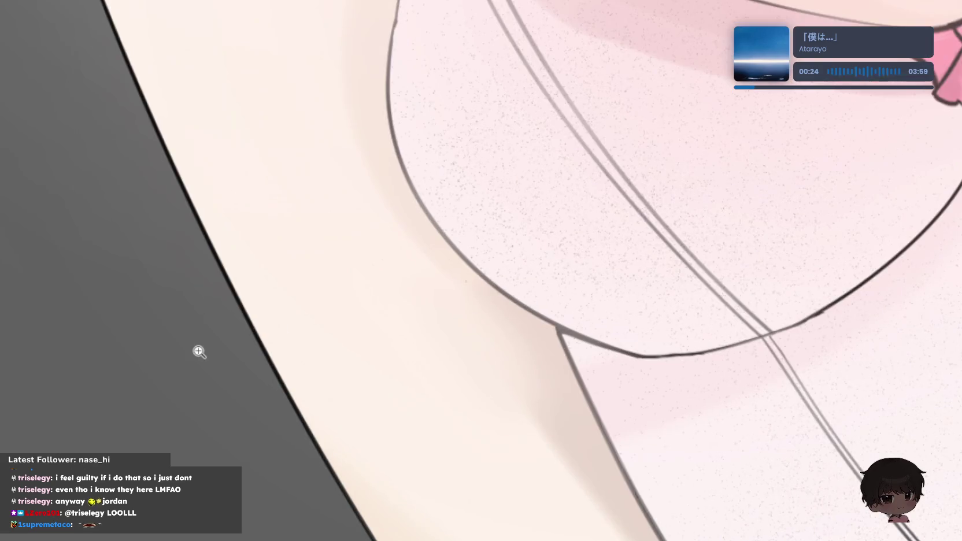
pyautogui.moveTo(404, 311)
pyautogui.mouseDown()
pyautogui.moveTo(578, 405)
pyautogui.moveTo(704, 488)
pyautogui.mouseUp()
pyautogui.scroll(1, 730, 219)
pyautogui.scroll(-1, 666, 249)
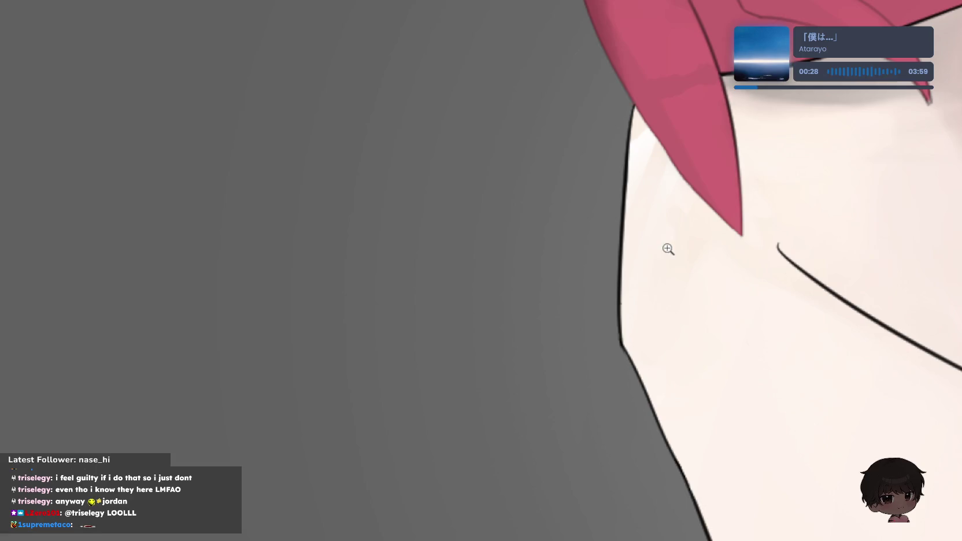
pyautogui.scroll(-1, 731, 238)
pyautogui.scroll(4, 935, 275)
pyautogui.scroll(-3, 680, 369)
pyautogui.scroll(-1, 603, 318)
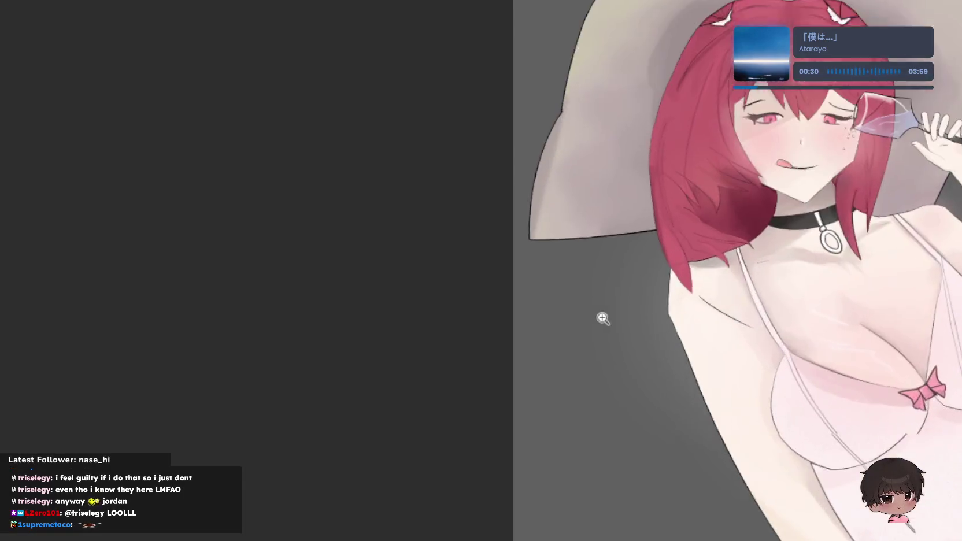
pyautogui.scroll(2, 791, 289)
pyautogui.moveTo(637, 387)
pyautogui.mouseDown()
pyautogui.moveTo(585, 470)
pyautogui.moveTo(701, 254)
pyautogui.mouseUp()
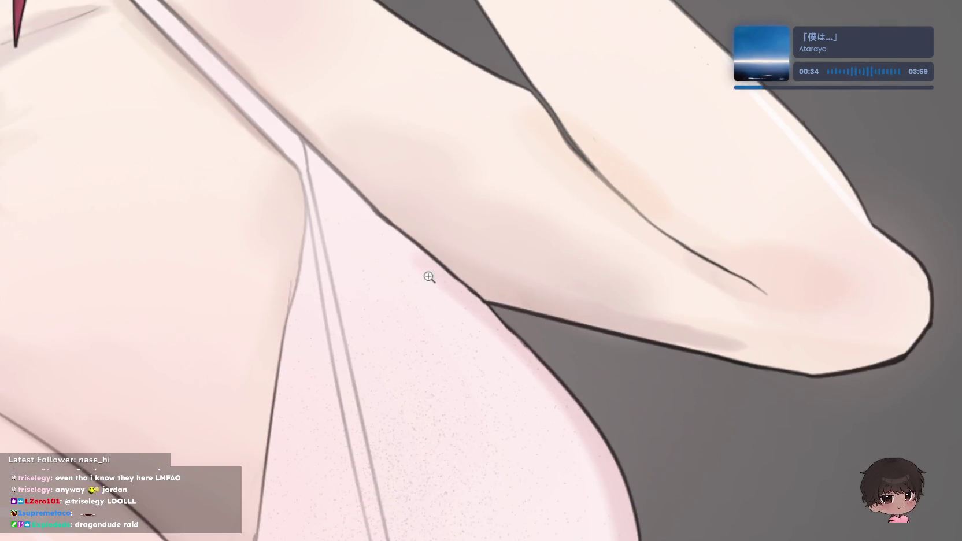
pyautogui.scroll(-1, 429, 276)
pyautogui.scroll(-2, 522, 301)
pyautogui.scroll(2, 495, 231)
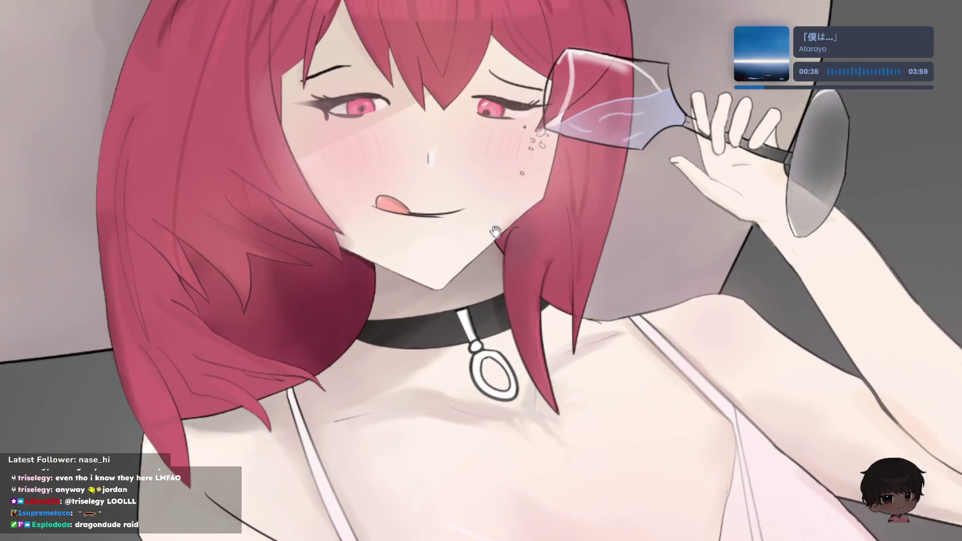
pyautogui.scroll(1, 561, 206)
pyautogui.scroll(1, 560, 205)
pyautogui.scroll(1, 554, 204)
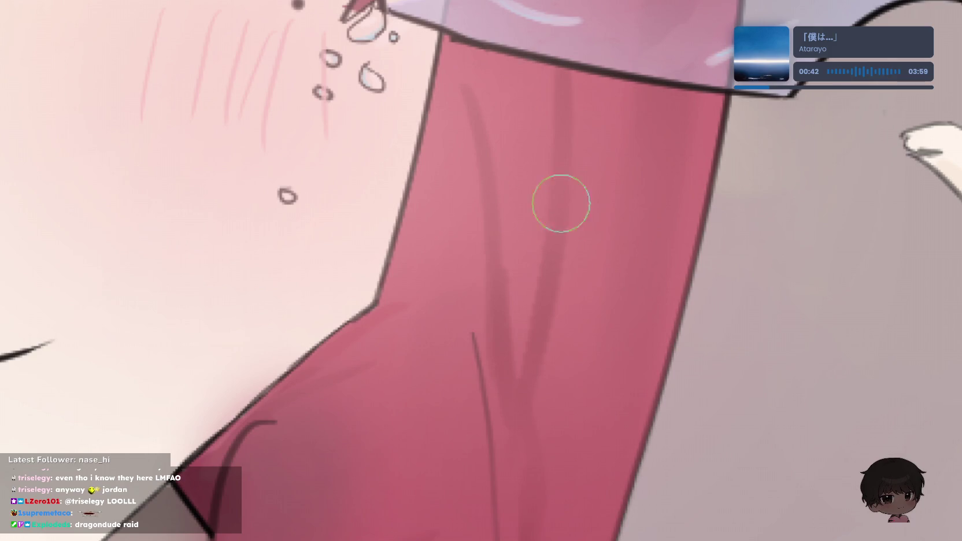
# - Move up along the cheek strand, sample its red, remove the offset fill, and enlarge the brush
pyautogui.scroll(1, 561, 203)
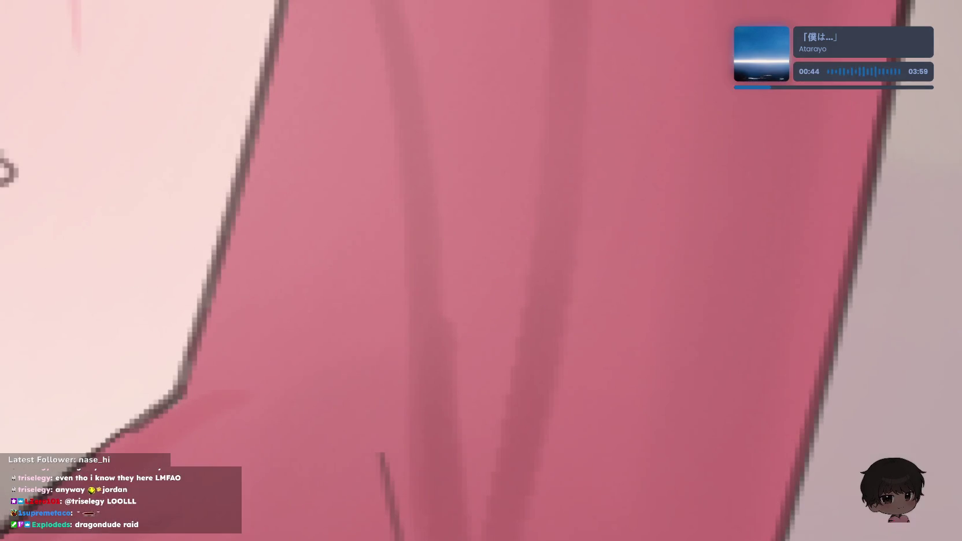
pyautogui.scroll(-3, 695, 249)
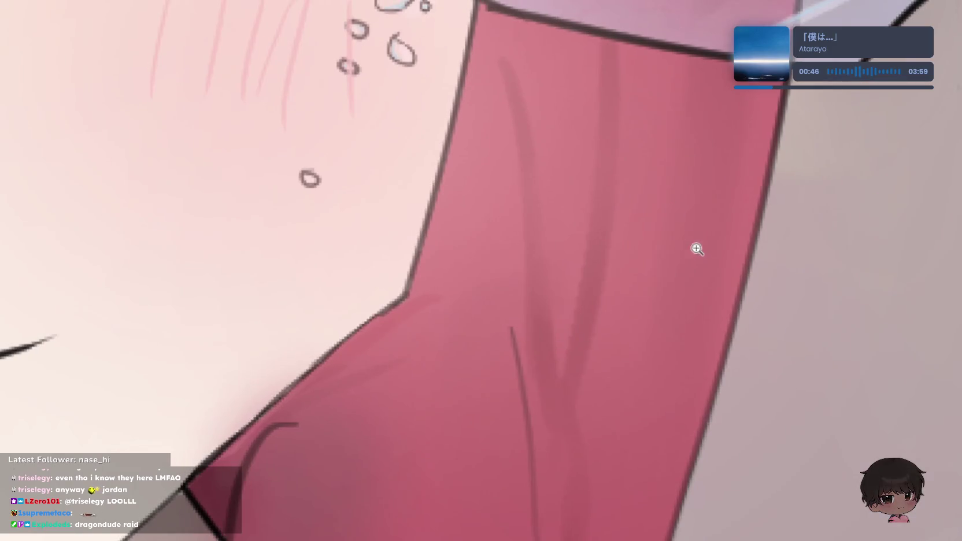
pyautogui.scroll(2, 557, 359)
pyautogui.scroll(2, 581, 395)
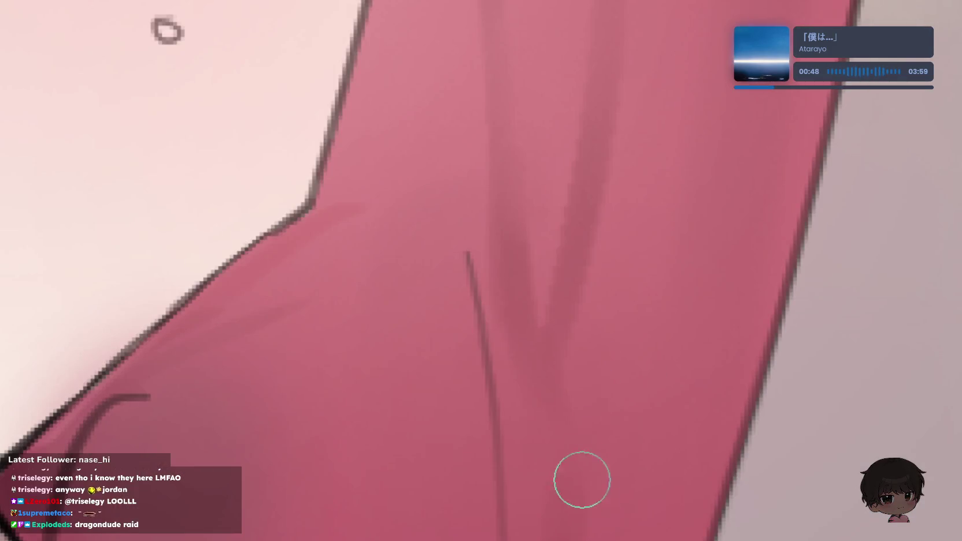
pyautogui.scroll(-1, 725, 362)
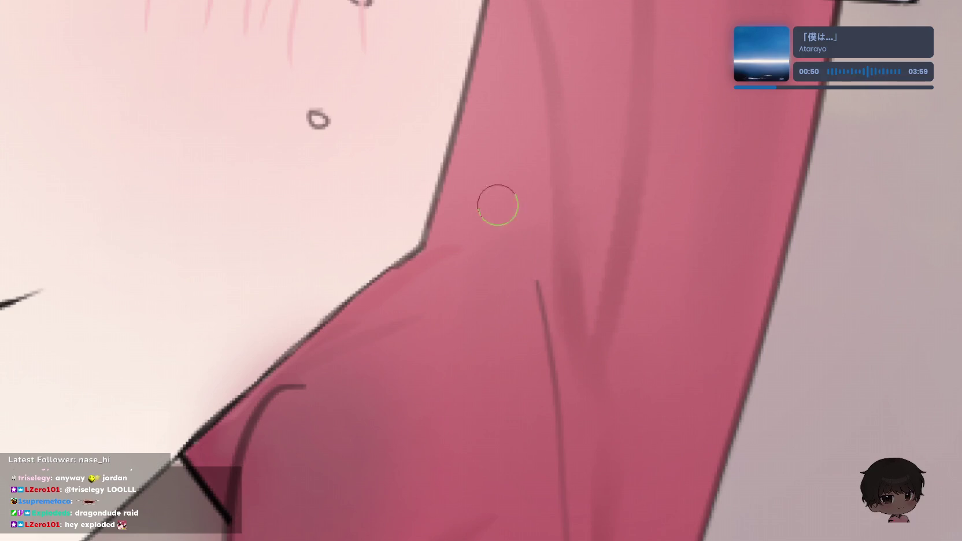
pyautogui.moveTo(480, 322); pyautogui.dragTo(526, 186)
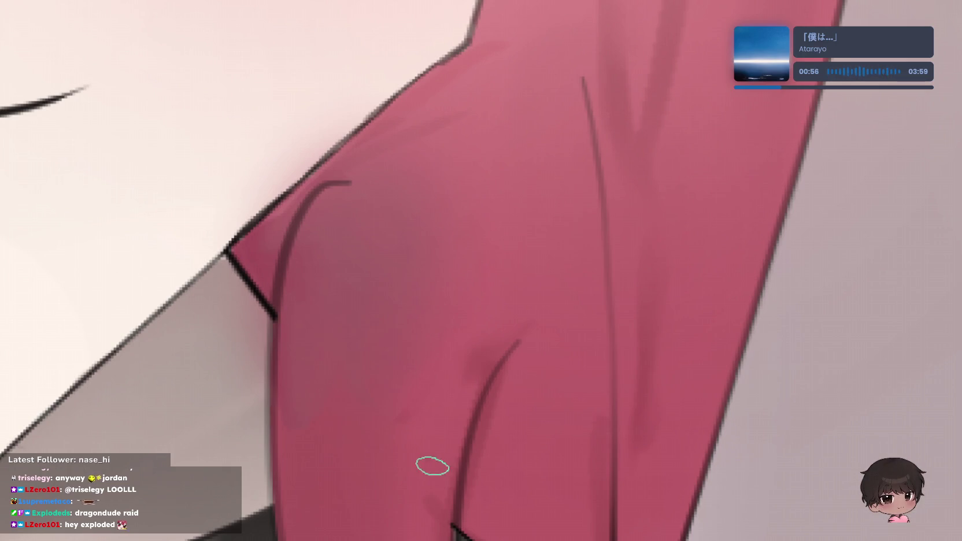
pyautogui.keyDown('alt'); pyautogui.click(690, 134); pyautogui.keyUp('alt')
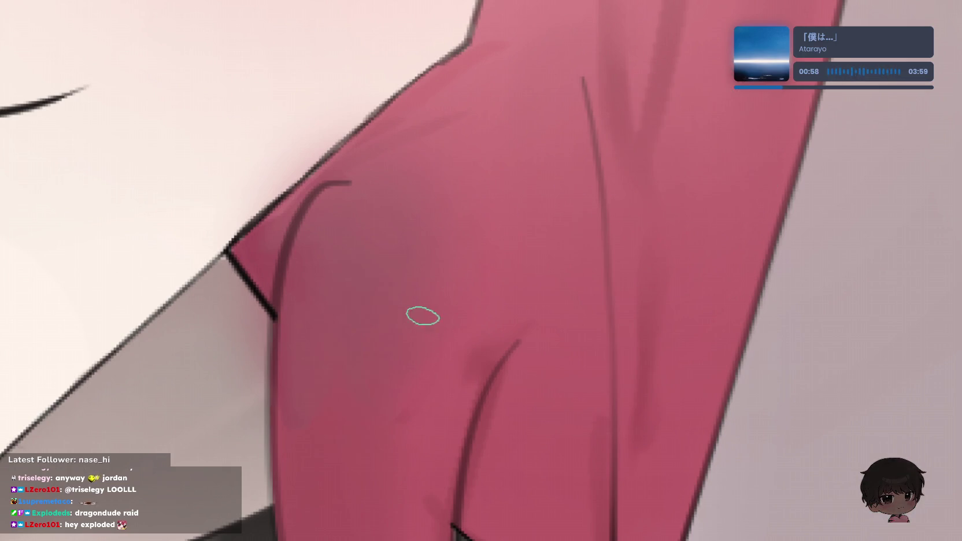
pyautogui.hotkey('ctrl', 'z')
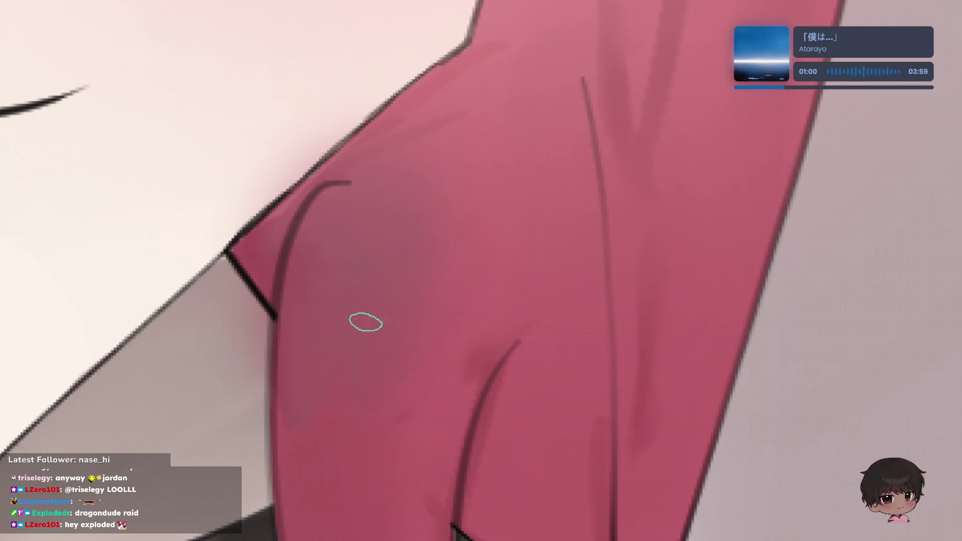
pyautogui.press(']')
pyautogui.press(']')
pyautogui.press(']')
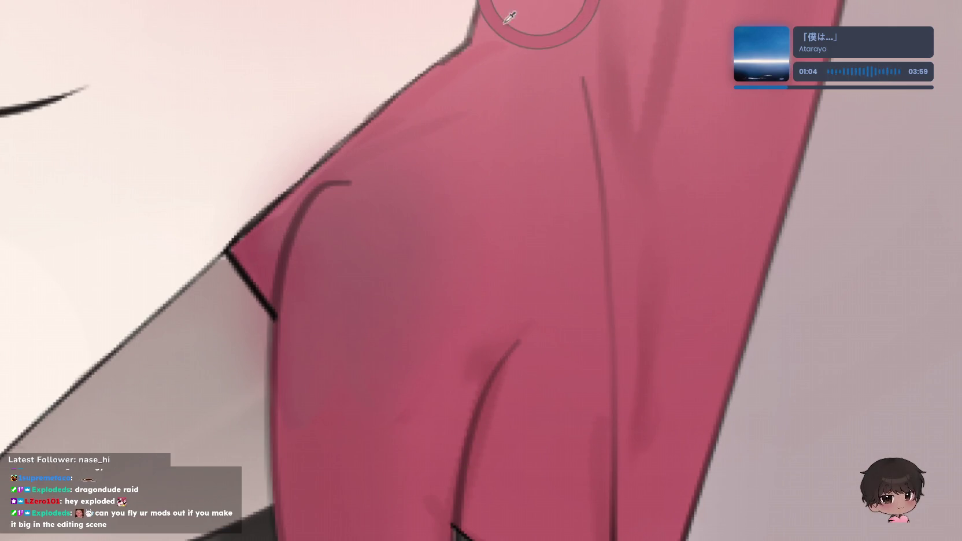
# - Try several light strokes down the hair, undo them all, then lasso the upper strand
pyautogui.hotkey('ctrl', 'z')
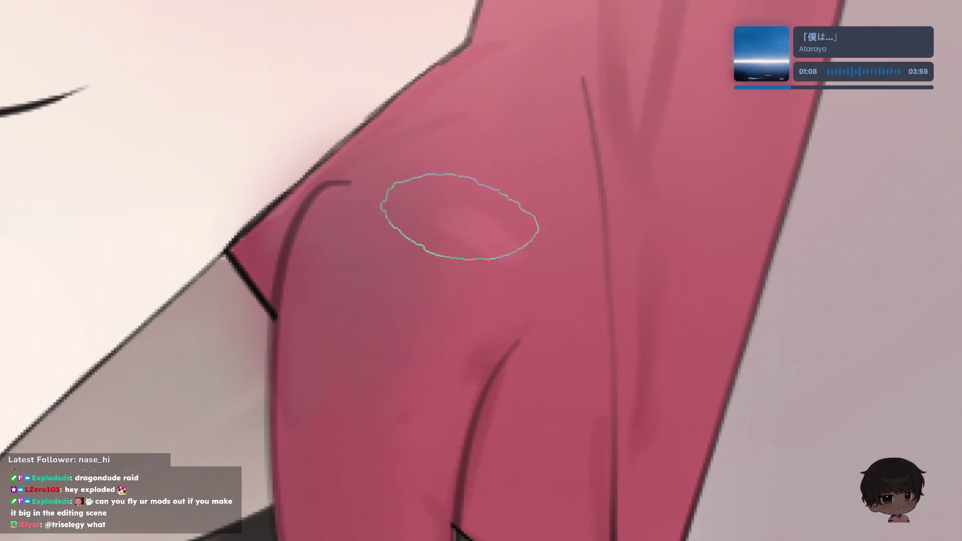
pyautogui.moveTo(358, 221); pyautogui.dragTo(357, 497)
pyautogui.hotkey('ctrl', 'z')
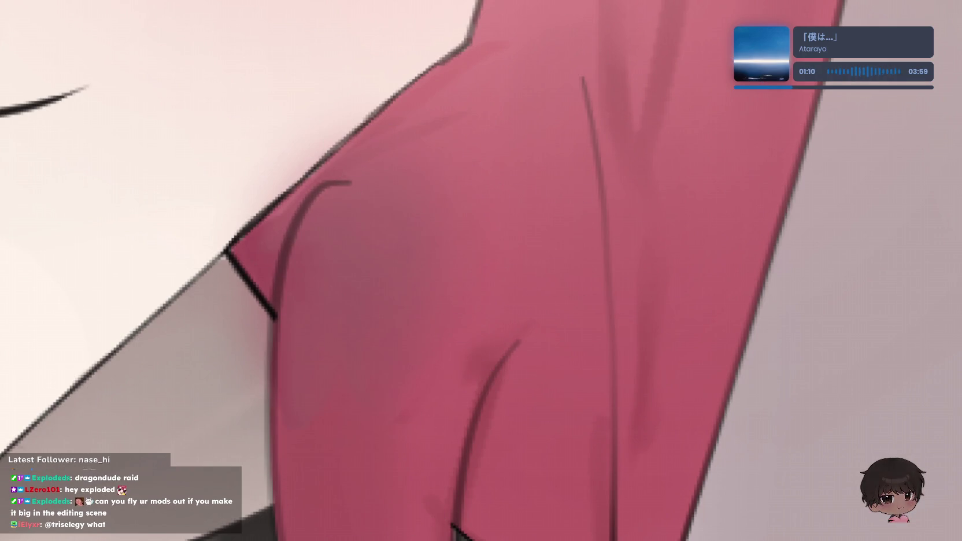
pyautogui.moveTo(414, 191); pyautogui.dragTo(394, 425)
pyautogui.hotkey('ctrl', 'z')
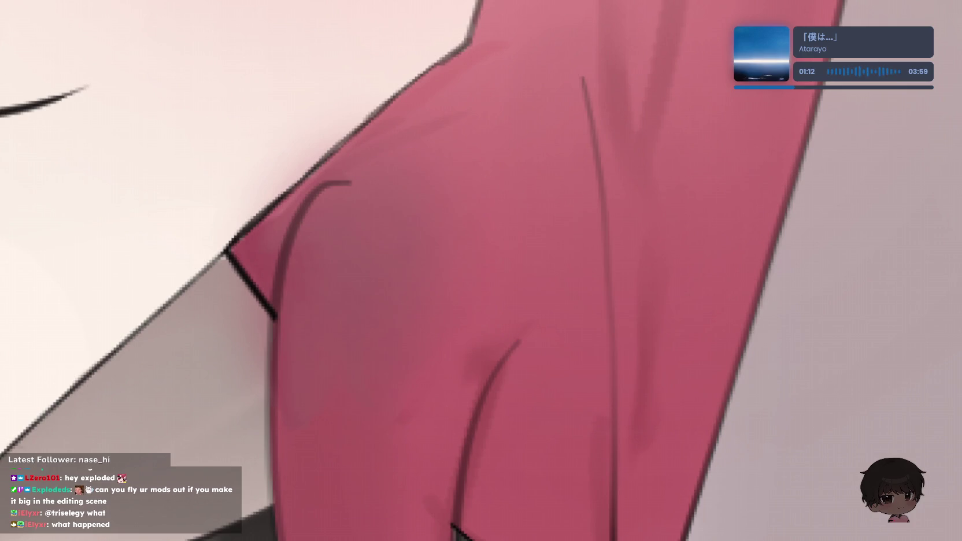
pyautogui.moveTo(324, 263); pyautogui.dragTo(318, 430)
pyautogui.hotkey('ctrl', 'z')
pyautogui.moveTo(425, 262)
pyautogui.mouseDown()
pyautogui.moveTo(378, 429)
pyautogui.moveTo(468, 439)
pyautogui.mouseUp()
pyautogui.hotkey('ctrl', 'z')
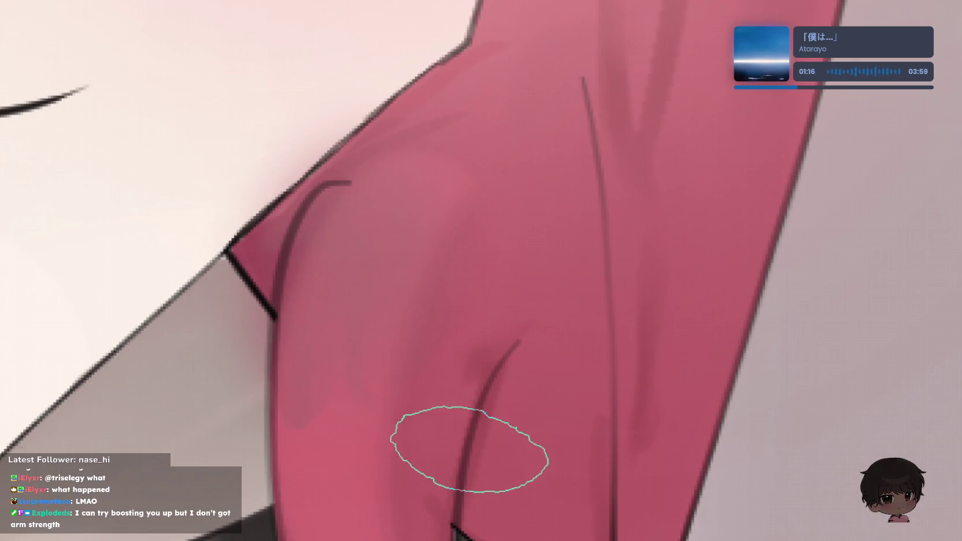
pyautogui.hotkey('ctrl', 'z')
pyautogui.moveTo(535, 52); pyautogui.dragTo(488, 64)
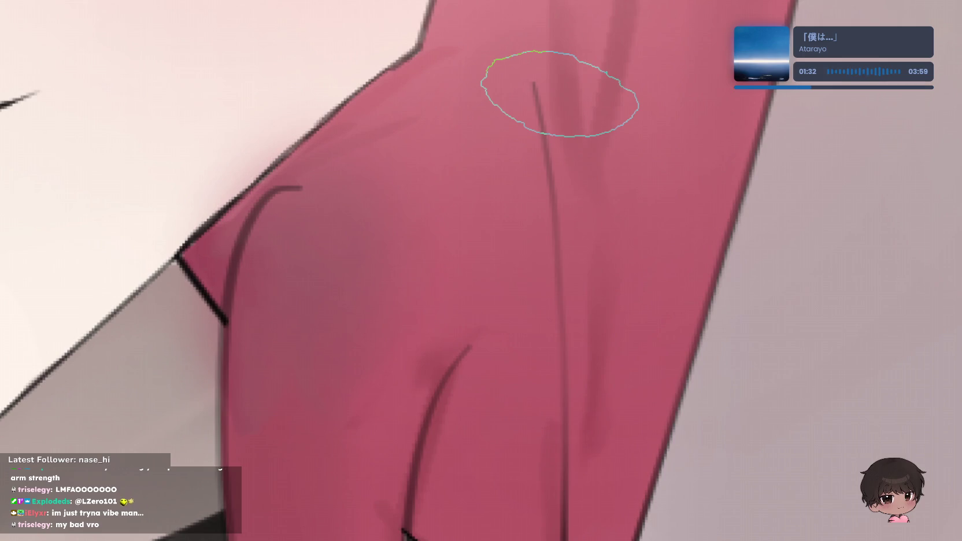
# - Zoom out to check the whole illustration, then zoom in on the choker
pyautogui.scroll(-10, 247, 354)
pyautogui.scroll(2, 491, 405)
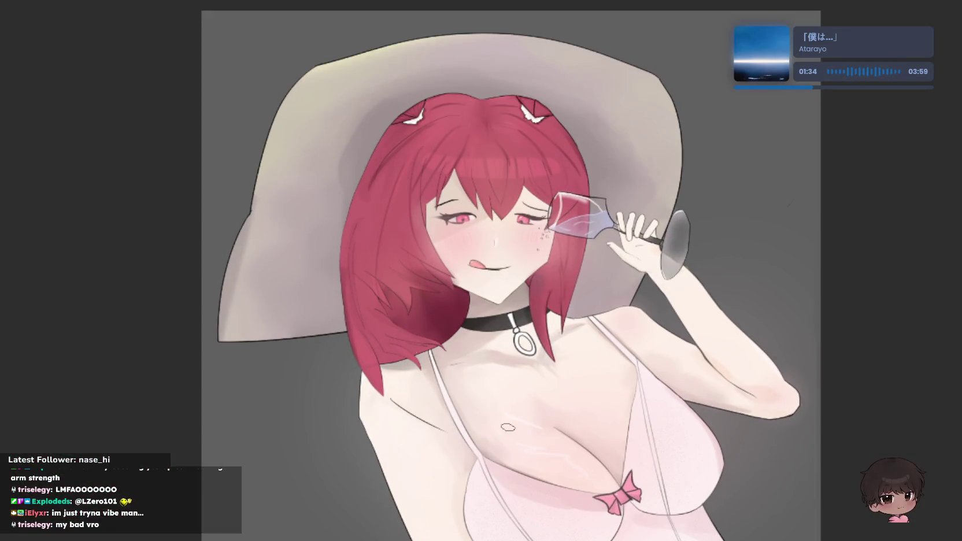
pyautogui.scroll(-2, 491, 271)
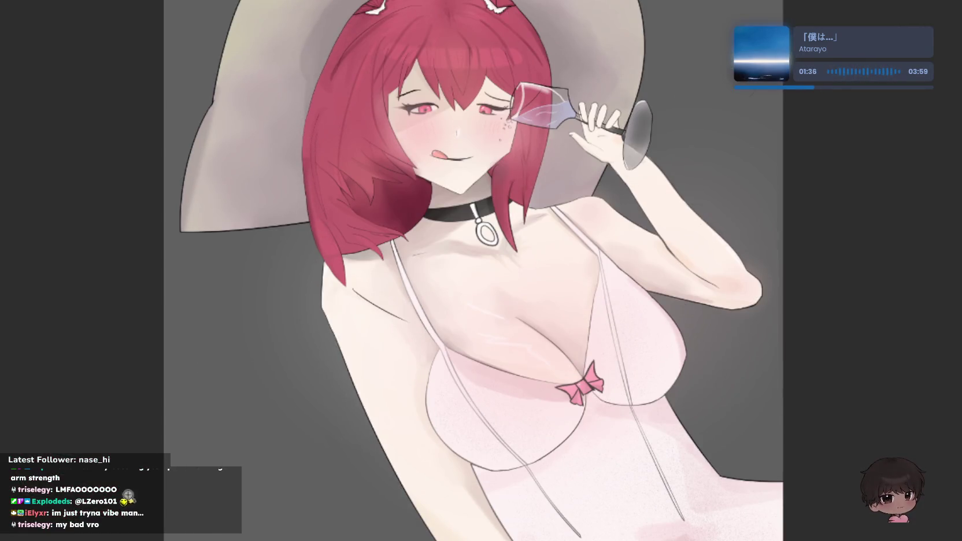
pyautogui.scroll(5, 397, 218)
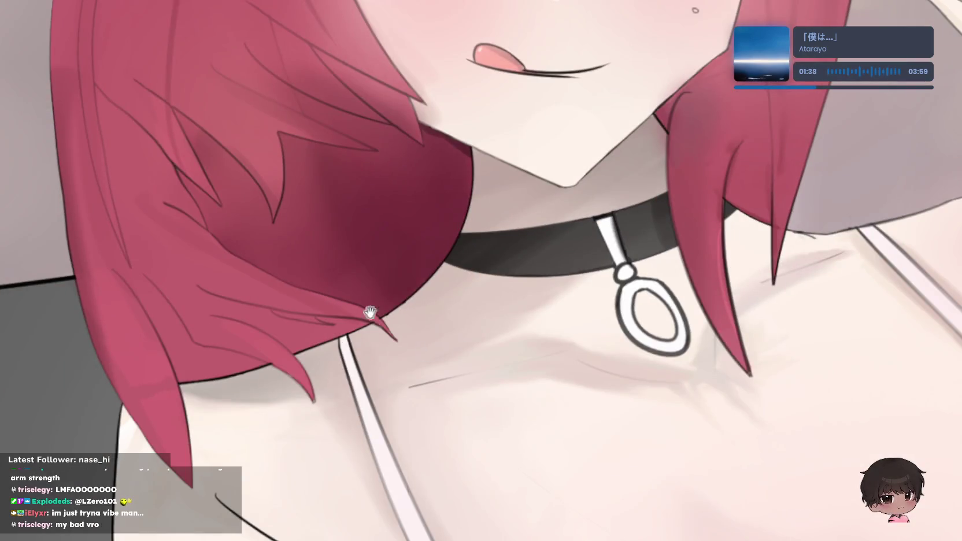
pyautogui.scroll(2, 472, 273)
pyautogui.scroll(1, 443, 180)
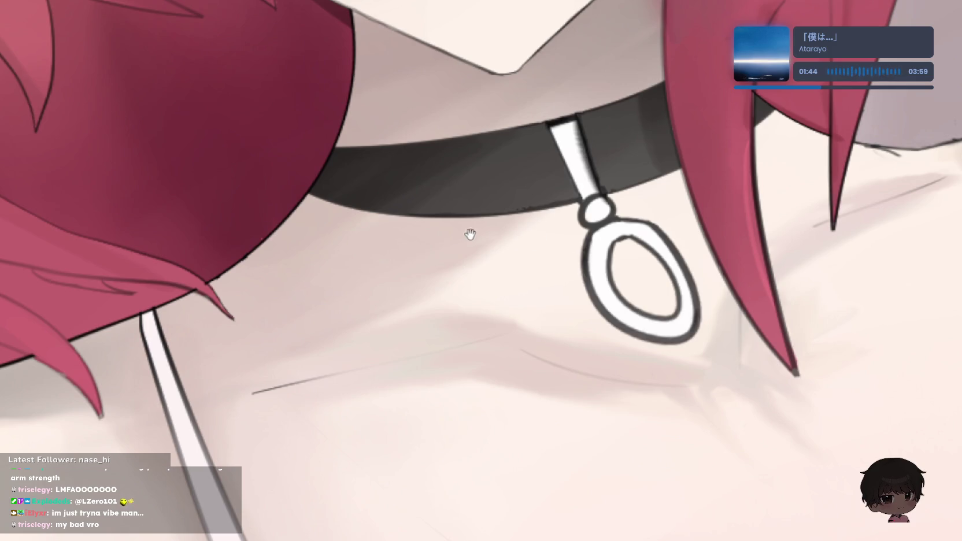
pyautogui.scroll(2, 485, 221)
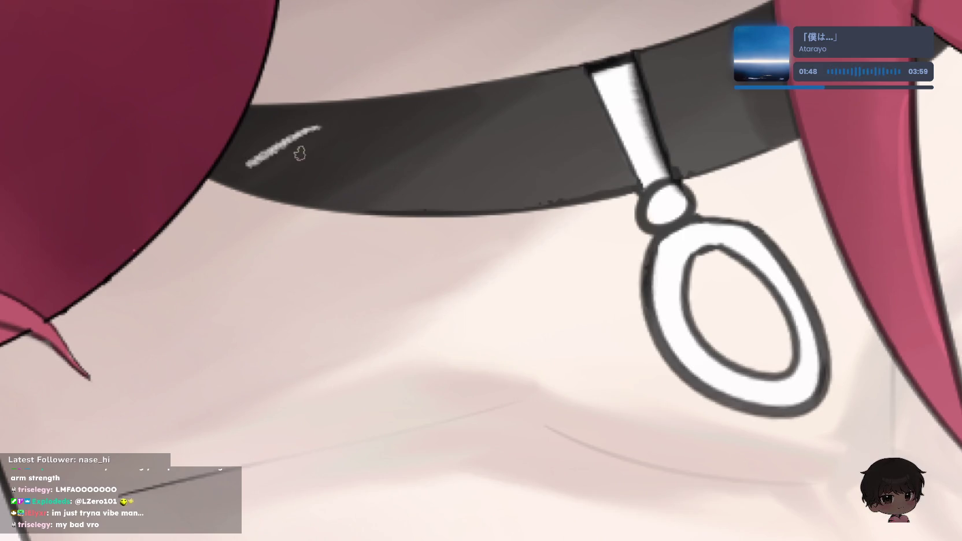
# - Remove the earlier choker scratch and test several highlight strokes, undoing each attempt
pyautogui.hotkey('ctrl', 'z')
pyautogui.scroll(3, 299, 153)
pyautogui.moveTo(203, 152); pyautogui.dragTo(254, 144)
pyautogui.hotkey('ctrl', 'z')
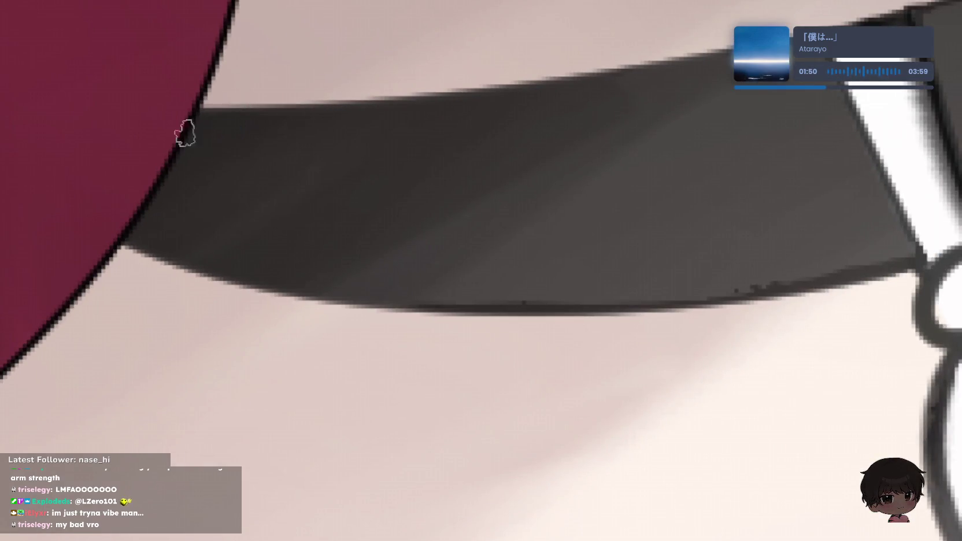
pyautogui.moveTo(295, 113); pyautogui.dragTo(289, 110)
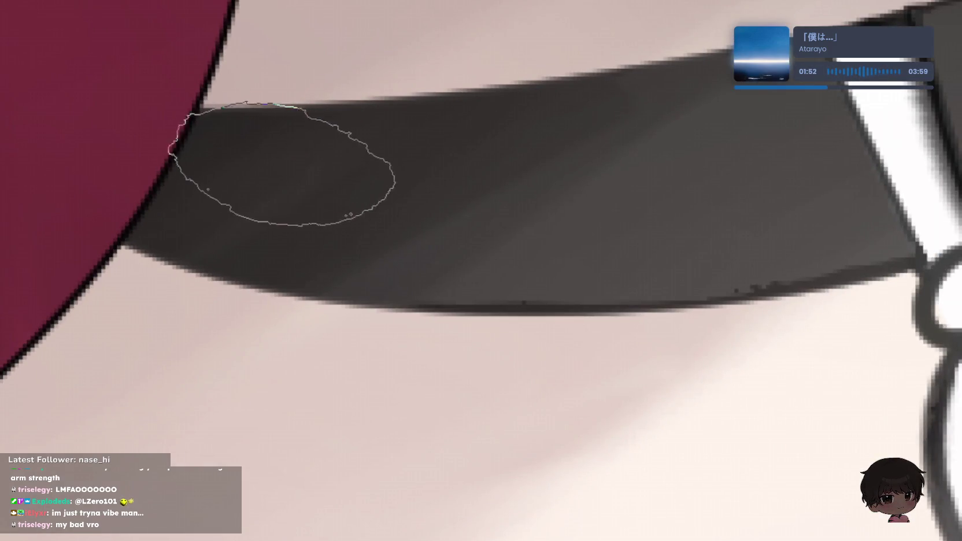
pyautogui.hotkey('ctrl', 'z')
pyautogui.hotkey('ctrl', 'z')
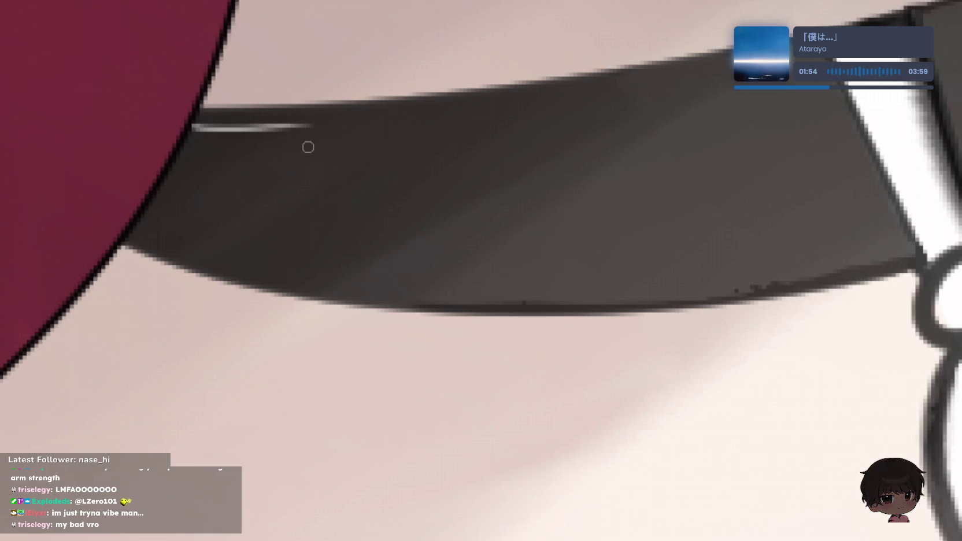
pyautogui.scroll(-3, 307, 146)
pyautogui.scroll(2, 337, 120)
pyautogui.scroll(2, 312, 165)
pyautogui.moveTo(312, 165)
pyautogui.mouseDown()
pyautogui.moveTo(274, 254)
pyautogui.moveTo(321, 222)
pyautogui.mouseUp()
pyautogui.hotkey('ctrl', 'z')
pyautogui.scroll(-3, 399, 172)
pyautogui.scroll(3, 687, 177)
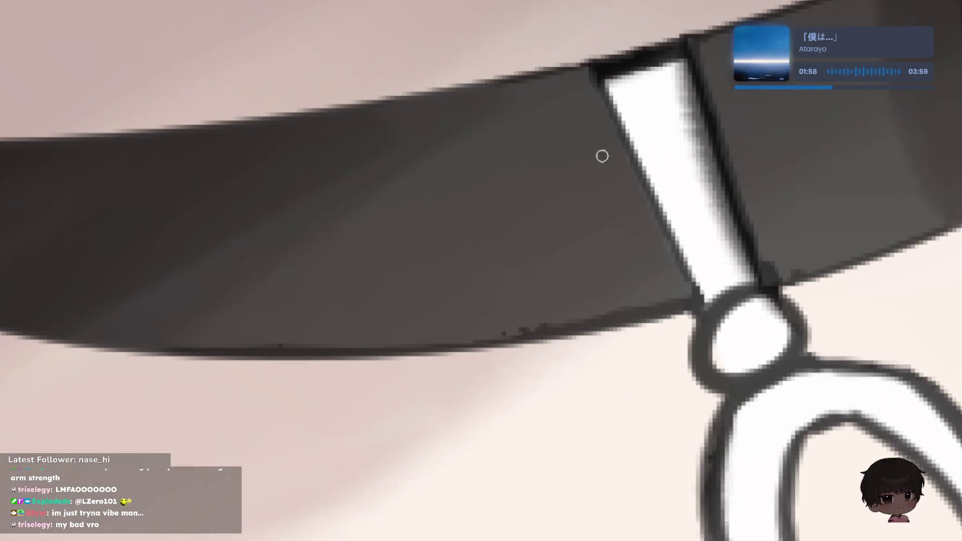
# - Draw two thin curved highlight lines along the choker beside the white pendant bar
pyautogui.moveTo(624, 175); pyautogui.dragTo(664, 259)
pyautogui.hotkey('ctrl', 'z')
pyautogui.moveTo(543, 96); pyautogui.dragTo(670, 240)
pyautogui.moveTo(745, 94); pyautogui.dragTo(752, 281)
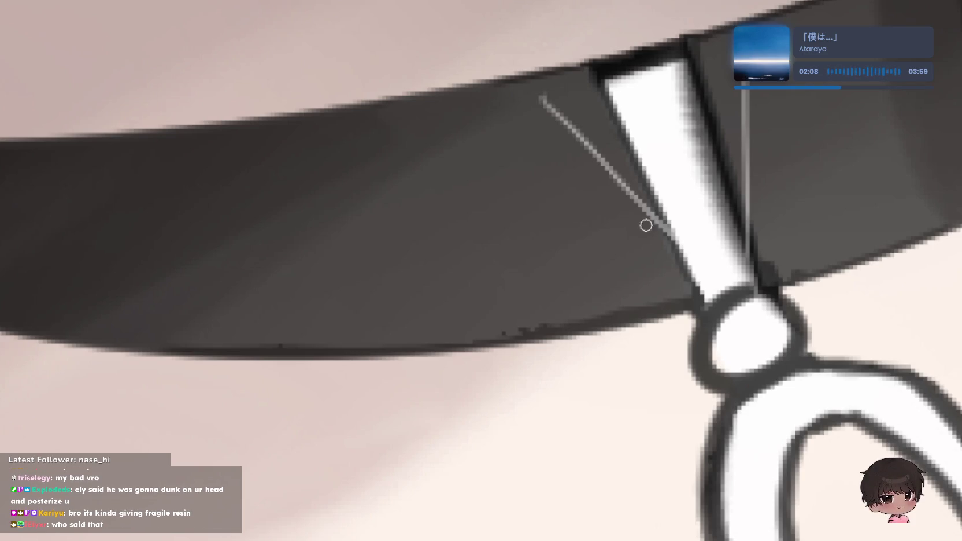
pyautogui.hotkey('ctrl', 'z')
pyautogui.hotkey('ctrl', 'z')
pyautogui.moveTo(594, 98); pyautogui.dragTo(683, 267)
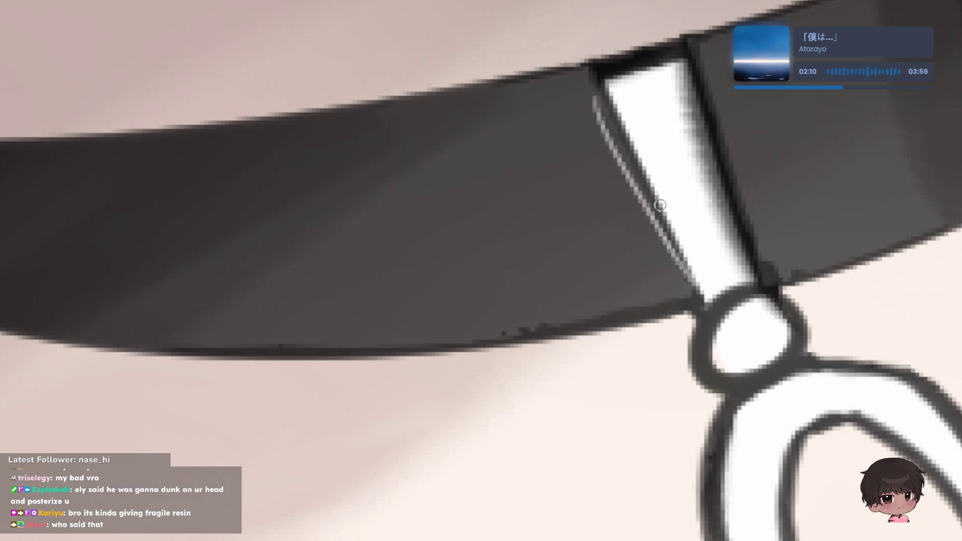
pyautogui.hotkey('ctrl', 'z')
pyautogui.hotkey('ctrl', 'z')
pyautogui.moveTo(565, 86); pyautogui.dragTo(676, 275)
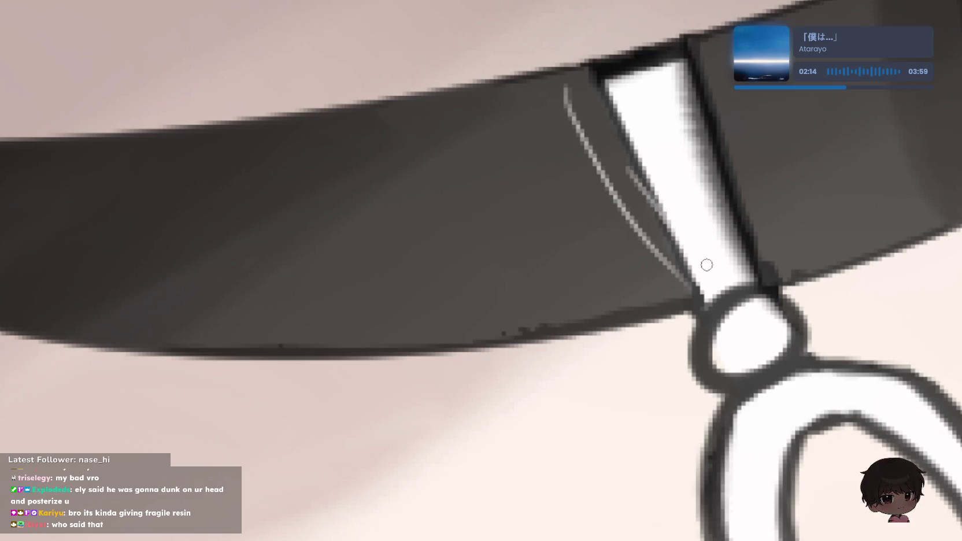
# - Add parallel and lower highlight strokes along the white bar, then undo the extras
pyautogui.moveTo(584, 95); pyautogui.dragTo(711, 293)
pyautogui.scroll(5, 712, 293)
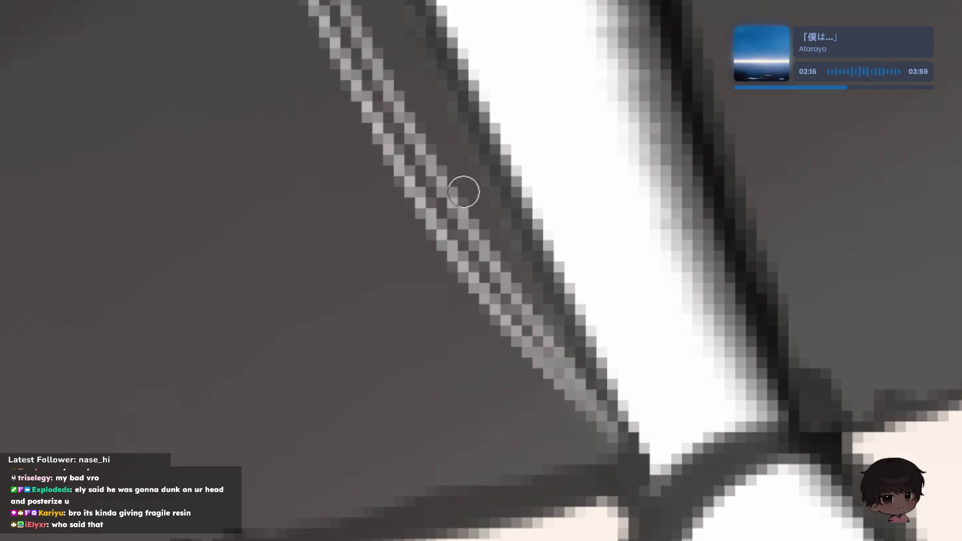
pyautogui.moveTo(416, 382); pyautogui.dragTo(729, 523)
pyautogui.scroll(-5, 693, 246)
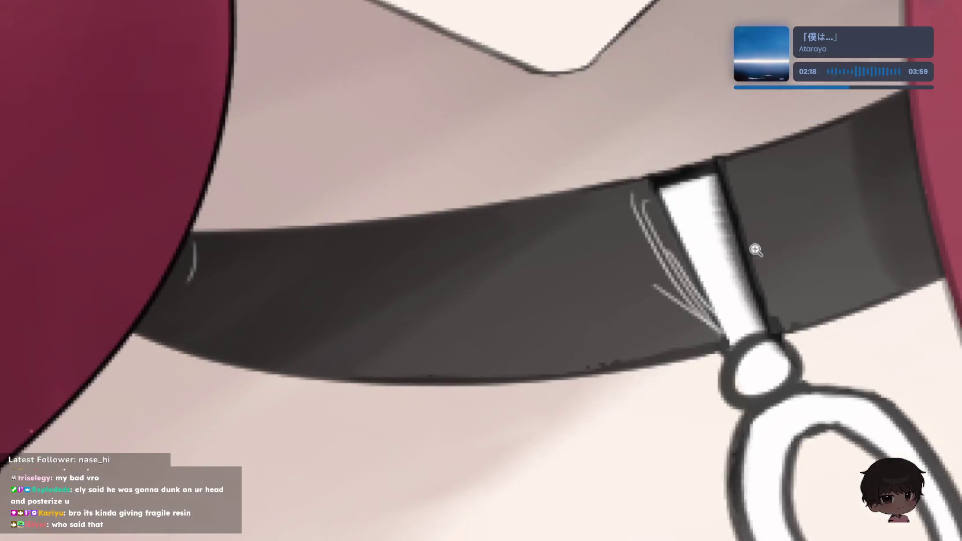
pyautogui.scroll(2, 815, 214)
pyautogui.scroll(1, 786, 212)
pyautogui.hotkey('ctrl', 'z')
pyautogui.hotkey('ctrl', 'z')
# - Redraw the thin highlight left of the bar several times until it runs longer
pyautogui.hotkey('ctrl', 'z')
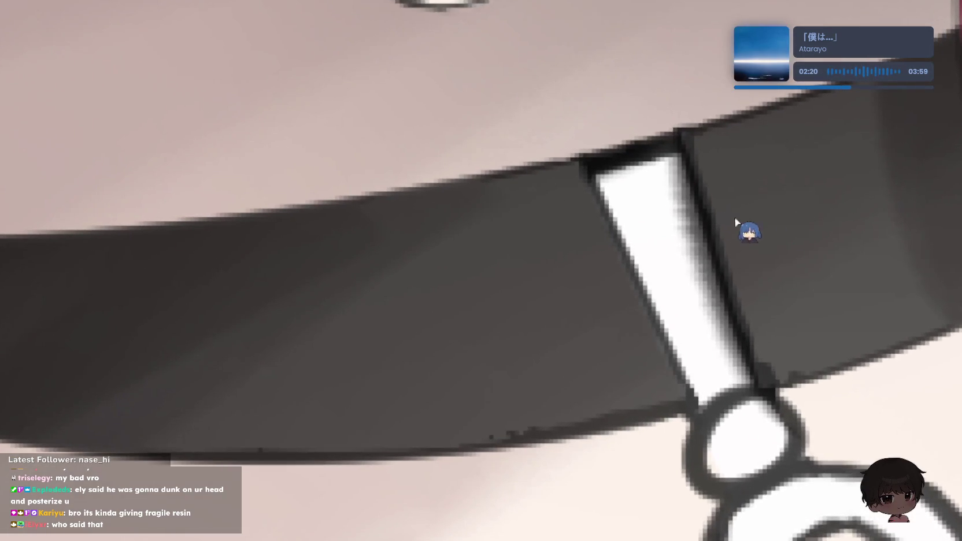
pyautogui.scroll(2, 608, 294)
pyautogui.moveTo(503, 296); pyautogui.dragTo(603, 516)
pyautogui.hotkey('ctrl', 'z')
pyautogui.moveTo(465, 169)
pyautogui.mouseDown()
pyautogui.moveTo(444, 351)
pyautogui.moveTo(607, 534)
pyautogui.mouseUp()
pyautogui.hotkey('ctrl', 'z')
pyautogui.moveTo(502, 280); pyautogui.dragTo(601, 486)
# - Try a curved highlight arc right of the bar, undoing each attempt
pyautogui.hotkey('ctrl', 'z')
pyautogui.moveTo(509, 258)
pyautogui.mouseDown()
pyautogui.moveTo(580, 444)
pyautogui.moveTo(641, 520)
pyautogui.mouseUp()
pyautogui.moveTo(703, 184); pyautogui.dragTo(799, 468)
pyautogui.hotkey('ctrl', 'z')
pyautogui.moveTo(659, 166); pyautogui.dragTo(829, 468)
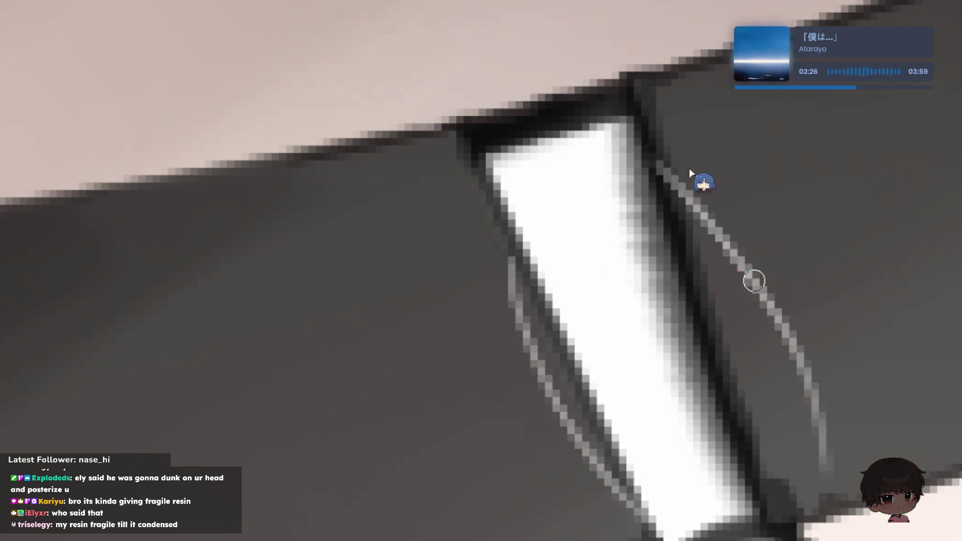
pyautogui.hotkey('ctrl', 'z')
pyautogui.moveTo(664, 161)
pyautogui.mouseDown()
pyautogui.moveTo(809, 520)
pyautogui.moveTo(755, 228)
pyautogui.moveTo(801, 480)
pyautogui.mouseUp()
pyautogui.hotkey('ctrl', 'z')
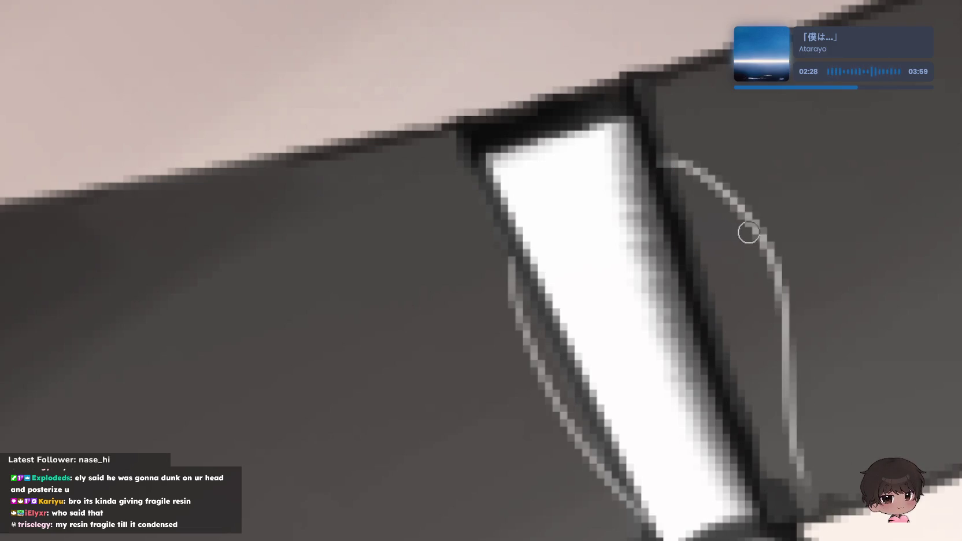
# - Settle the curved arc left of the white bar and add a second inner arc
pyautogui.hotkey('ctrl', 'z')
pyautogui.hotkey('ctrl', 'z')
pyautogui.moveTo(471, 185); pyautogui.dragTo(598, 535)
pyautogui.hotkey('ctrl', 'z')
pyautogui.moveTo(465, 170)
pyautogui.mouseDown()
pyautogui.moveTo(636, 497)
pyautogui.moveTo(574, 438)
pyautogui.mouseUp()
pyautogui.hotkey('ctrl', 'z')
# - Draw a long curved arc right of the white bar, retrying it repeatedly
pyautogui.hotkey('ctrl', 'z')
pyautogui.moveTo(485, 180)
pyautogui.mouseDown()
pyautogui.moveTo(572, 442)
pyautogui.moveTo(636, 508)
pyautogui.mouseUp()
pyautogui.hotkey('ctrl', 'z')
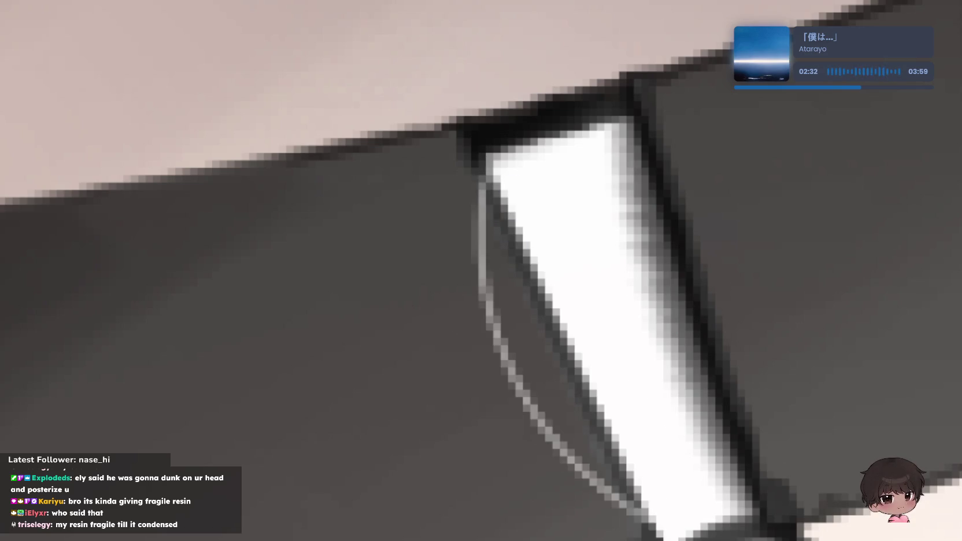
pyautogui.moveTo(488, 216); pyautogui.dragTo(636, 515)
pyautogui.moveTo(659, 133)
pyautogui.mouseDown()
pyautogui.moveTo(805, 343)
pyautogui.moveTo(824, 521)
pyautogui.mouseUp()
pyautogui.hotkey('ctrl', 'z')
pyautogui.moveTo(653, 116)
pyautogui.mouseDown()
pyautogui.moveTo(821, 520)
pyautogui.moveTo(800, 382)
pyautogui.moveTo(846, 471)
pyautogui.mouseUp()
pyautogui.hotkey('ctrl', 'z')
pyautogui.hotkey('ctrl', 'z')
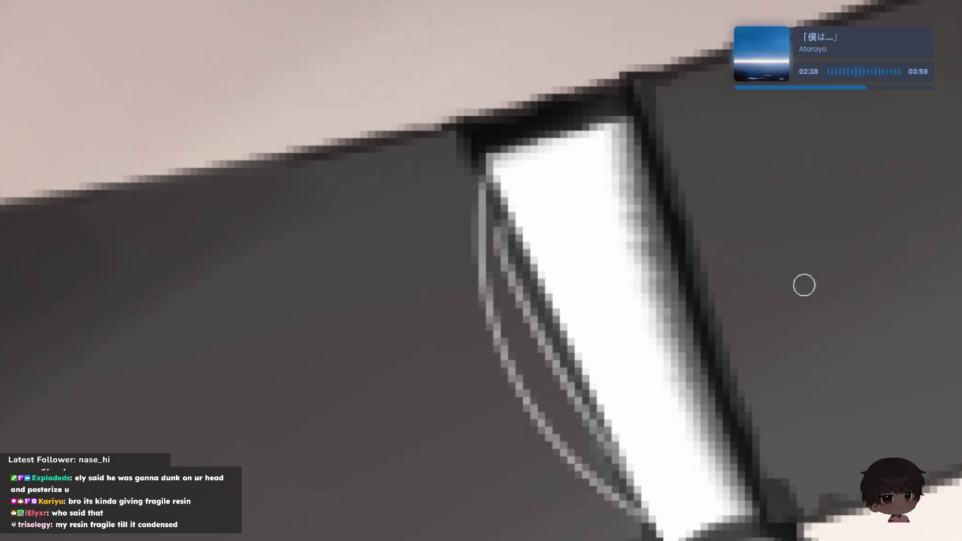
pyautogui.moveTo(673, 162); pyautogui.dragTo(815, 508)
pyautogui.hotkey('ctrl', 'z')
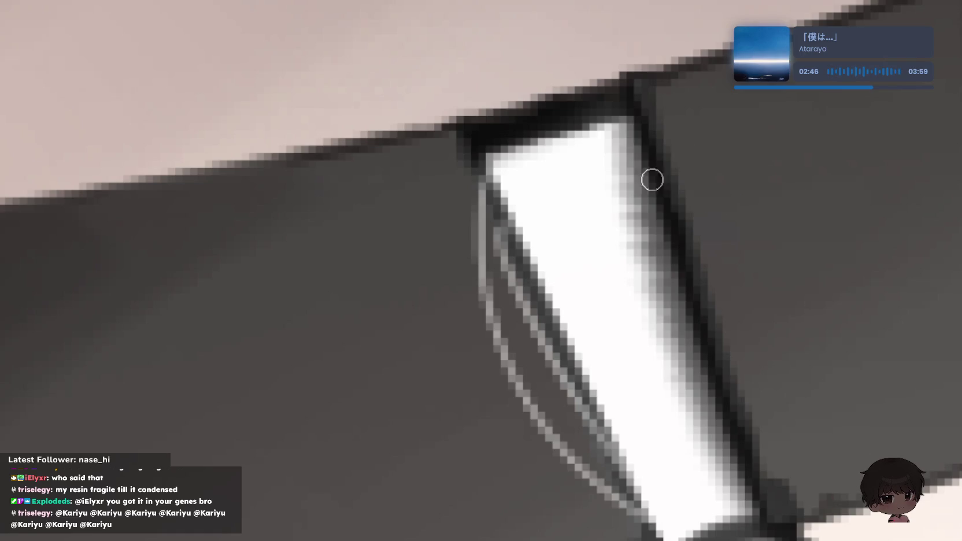
pyautogui.moveTo(659, 120); pyautogui.dragTo(815, 471)
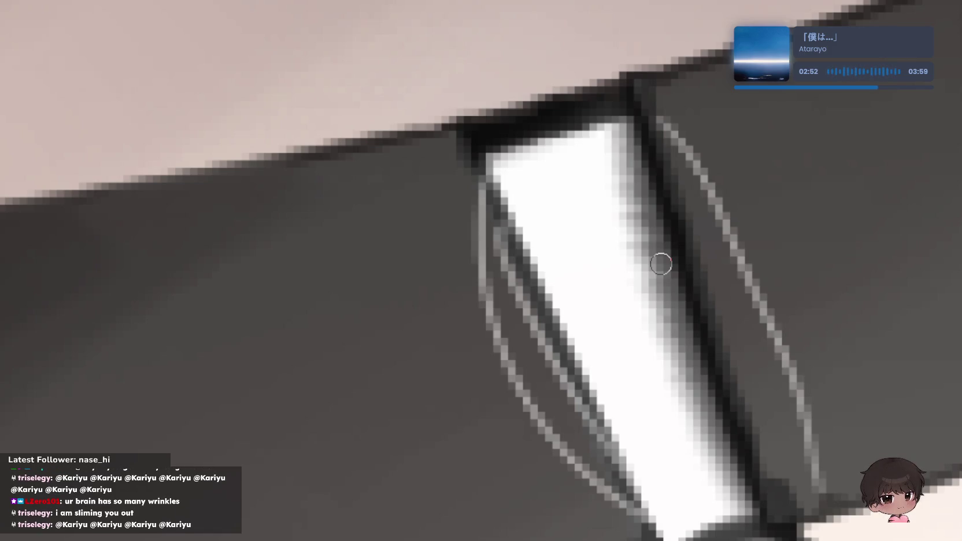
pyautogui.hotkey('ctrl', 'z')
pyautogui.moveTo(642, 90)
pyautogui.mouseDown()
pyautogui.moveTo(754, 168)
pyautogui.moveTo(809, 474)
pyautogui.moveTo(786, 416)
pyautogui.moveTo(794, 511)
pyautogui.mouseUp()
pyautogui.hotkey('ctrl', 'z')
pyautogui.hotkey('ctrl', 'z')
pyautogui.hotkey('ctrl', 'z')
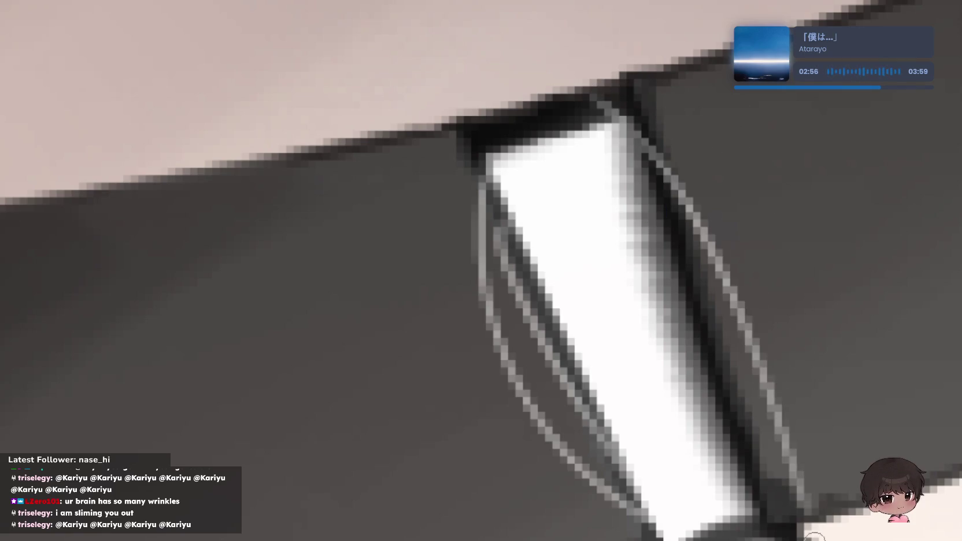
pyautogui.hotkey('ctrl', 'z')
pyautogui.moveTo(641, 110)
pyautogui.mouseDown()
pyautogui.moveTo(838, 503)
pyautogui.moveTo(809, 329)
pyautogui.mouseUp()
pyautogui.hotkey('ctrl', 'z')
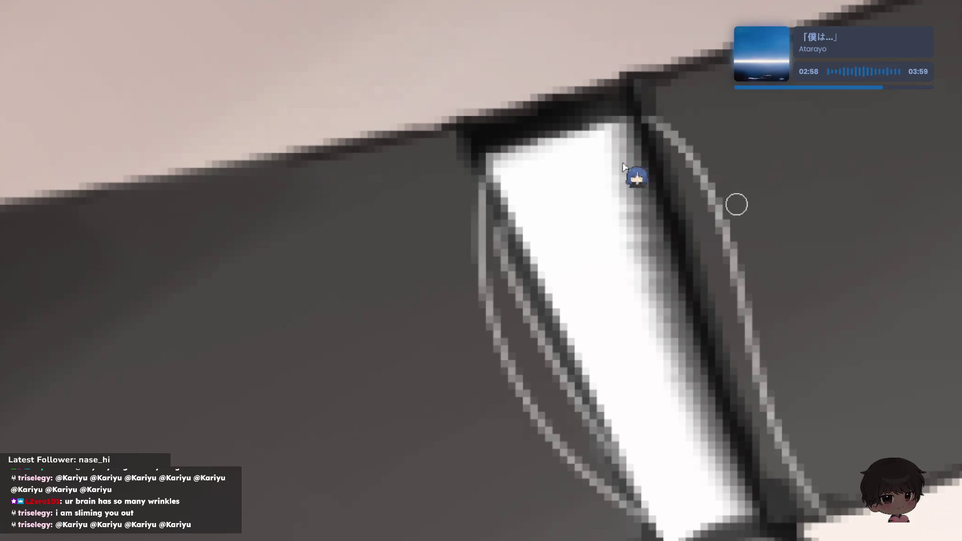
# - Finalize the right-hand arc and add a shorter inner arc inside it
pyautogui.hotkey('ctrl', 'z')
pyautogui.moveTo(736, 204); pyautogui.dragTo(746, 496)
pyautogui.hotkey('ctrl', 'z')
pyautogui.moveTo(647, 132); pyautogui.dragTo(814, 484)
pyautogui.hotkey('ctrl', 'z')
pyautogui.moveTo(641, 144)
pyautogui.mouseDown()
pyautogui.moveTo(769, 521)
pyautogui.moveTo(760, 429)
pyautogui.moveTo(765, 502)
pyautogui.mouseUp()
pyautogui.hotkey('ctrl', 'z')
pyautogui.hotkey('ctrl', 'z')
pyautogui.moveTo(650, 151)
pyautogui.mouseDown()
pyautogui.moveTo(762, 257)
pyautogui.moveTo(768, 509)
pyautogui.mouseUp()
pyautogui.hotkey('ctrl', 'z')
pyautogui.moveTo(638, 178); pyautogui.dragTo(732, 415)
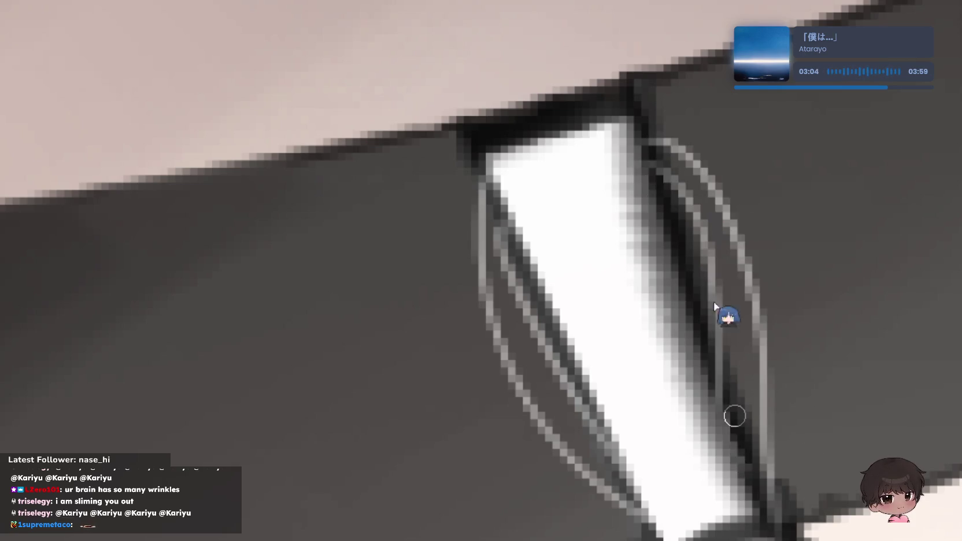
pyautogui.hotkey('ctrl', 'z')
pyautogui.moveTo(687, 243); pyautogui.dragTo(797, 507)
pyautogui.hotkey('ctrl', 'z')
pyautogui.moveTo(665, 191); pyautogui.dragTo(757, 363)
pyautogui.scroll(-5, 801, 237)
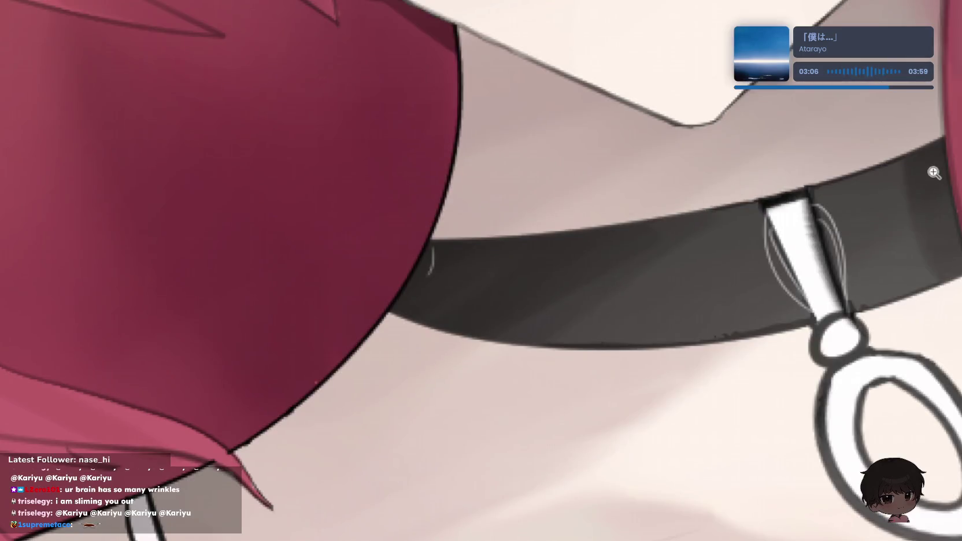
pyautogui.scroll(-3, 847, 194)
pyautogui.scroll(2, 885, 145)
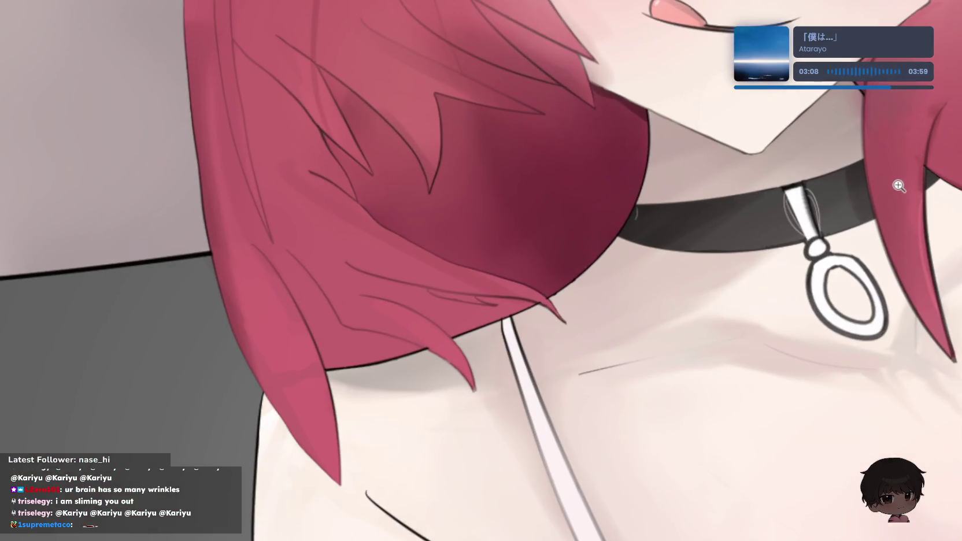
pyautogui.scroll(2, 899, 185)
pyautogui.scroll(2, 890, 196)
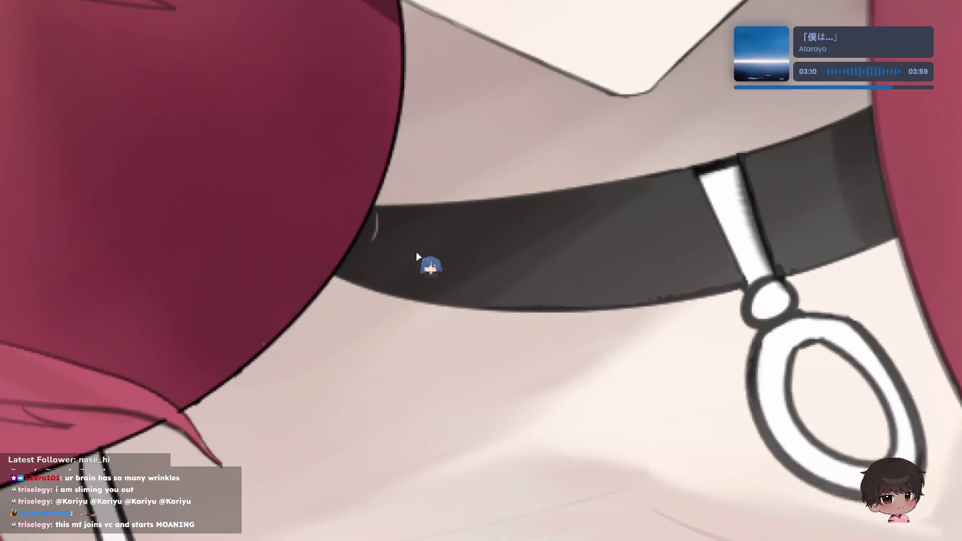
pyautogui.scroll(2, 393, 231)
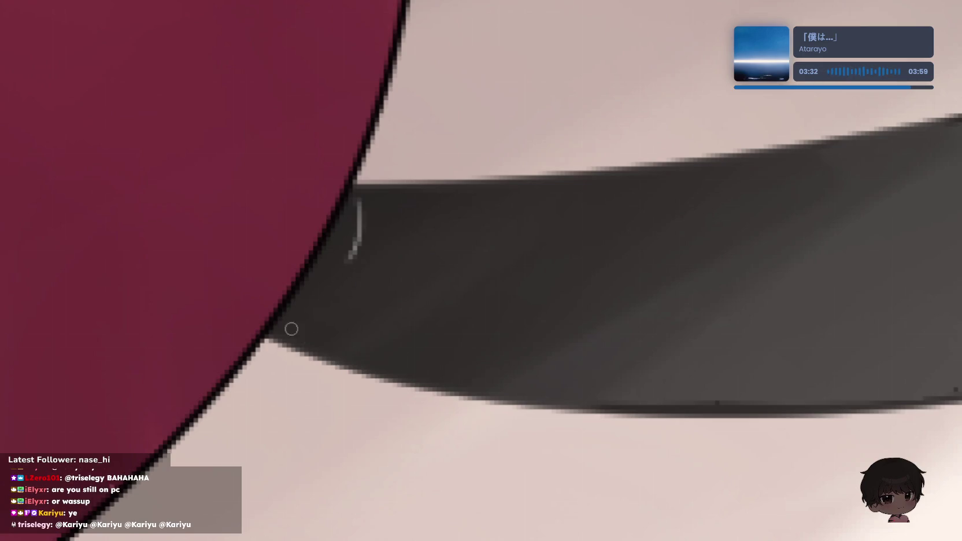
# - Add a small white mark on the choker strap, then undo the earlier cross strokes
pyautogui.moveTo(290, 327); pyautogui.dragTo(363, 356)
pyautogui.scroll(-3, 444, 295)
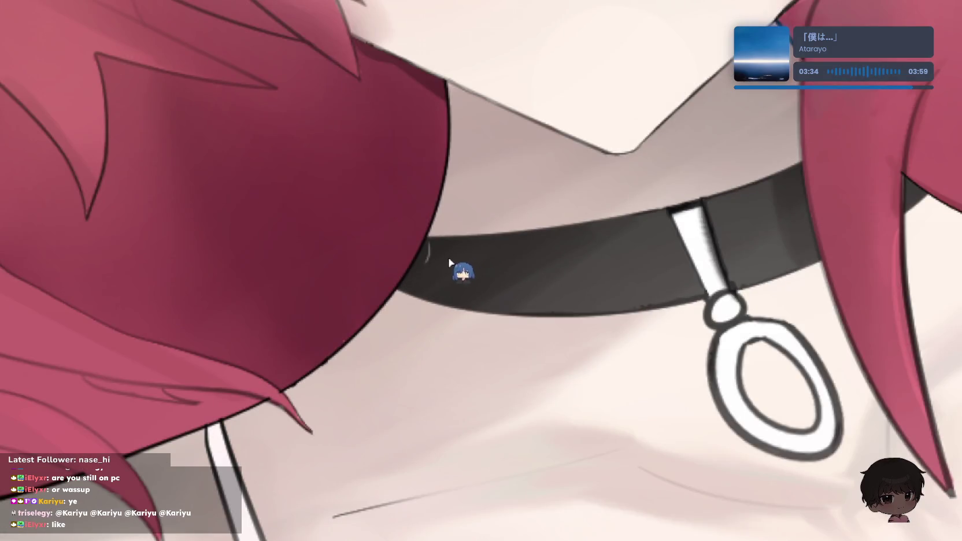
pyautogui.scroll(3, 433, 254)
pyautogui.scroll(3, 443, 221)
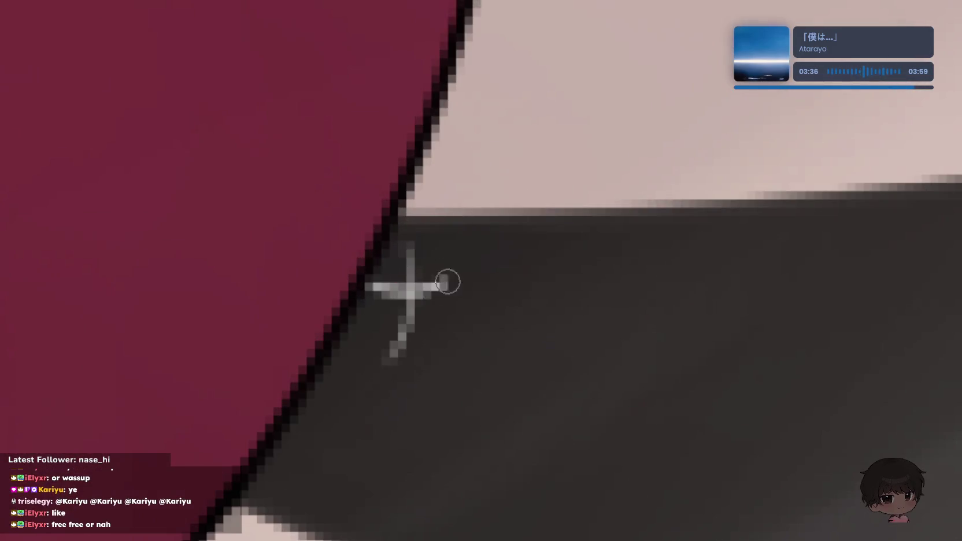
pyautogui.hotkey('ctrl', 'z')
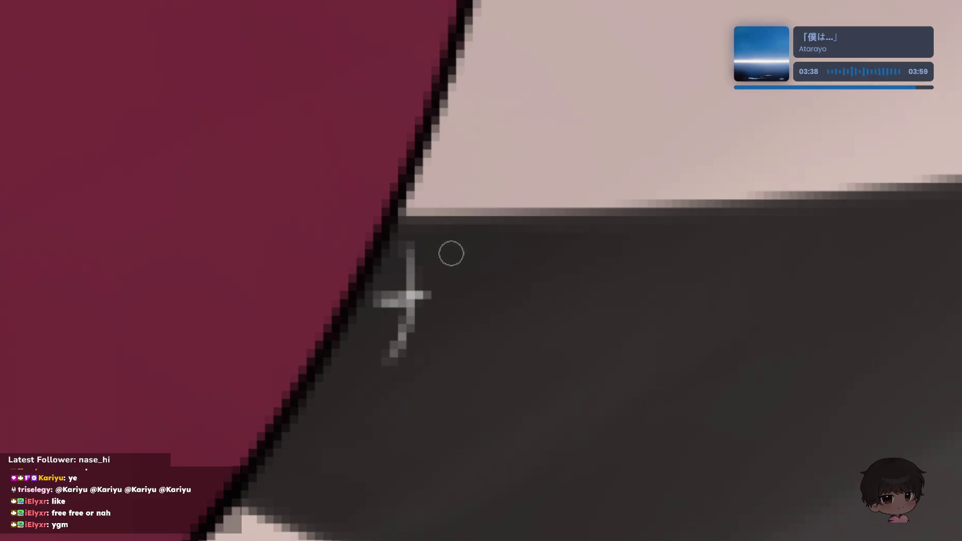
pyautogui.hotkey('ctrl', 'z')
# - Draw a vertical and a crossing white stroke as a sparkle, then undo both
pyautogui.hotkey('ctrl', 'z')
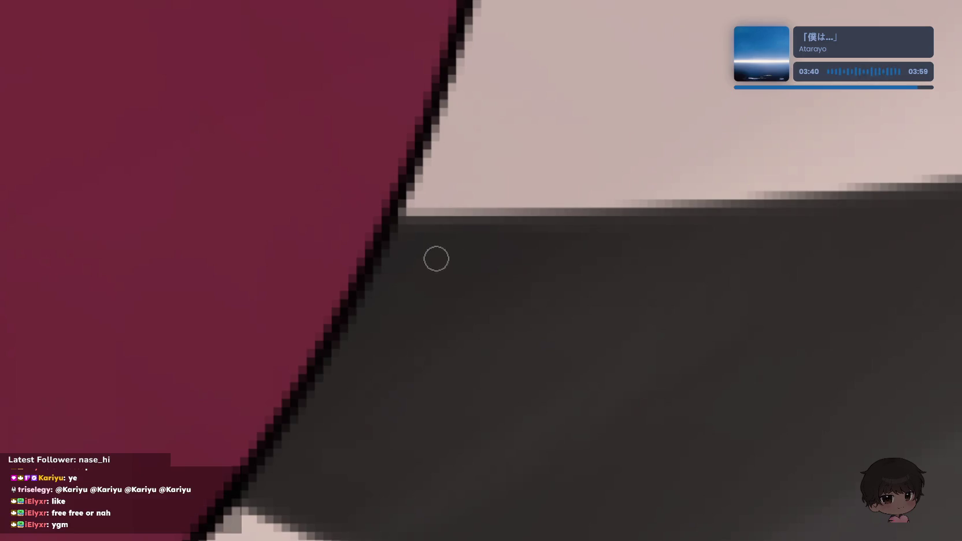
pyautogui.moveTo(428, 243); pyautogui.dragTo(429, 318)
pyautogui.hotkey('ctrl', 'z')
pyautogui.moveTo(425, 254); pyautogui.dragTo(430, 326)
pyautogui.moveTo(409, 293); pyautogui.dragTo(485, 263)
pyautogui.scroll(-3, 556, 228)
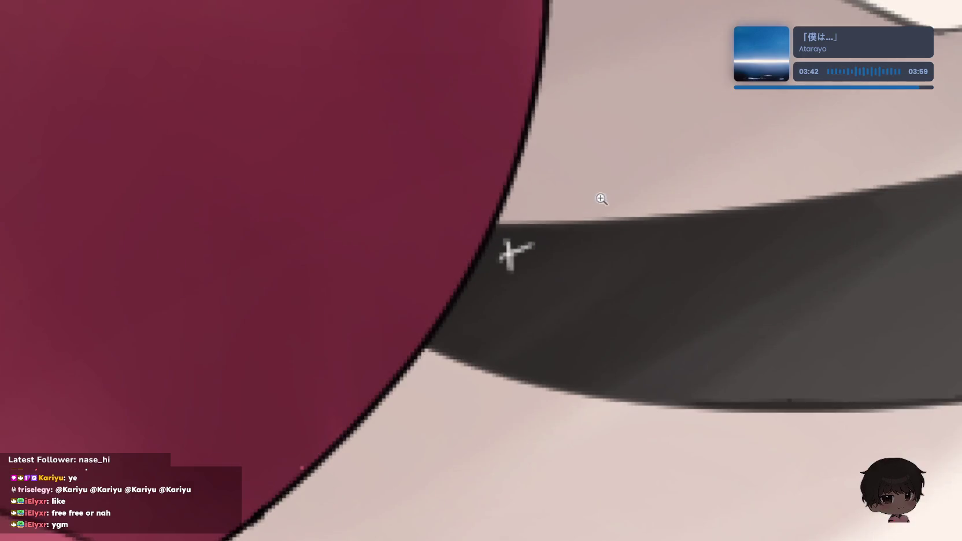
pyautogui.scroll(-3, 602, 198)
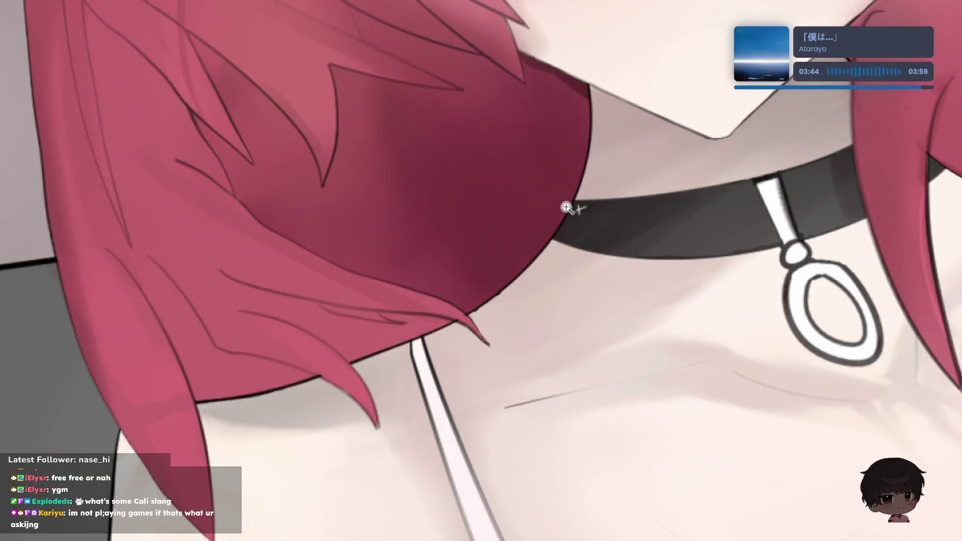
pyautogui.scroll(3, 567, 208)
pyautogui.scroll(3, 570, 220)
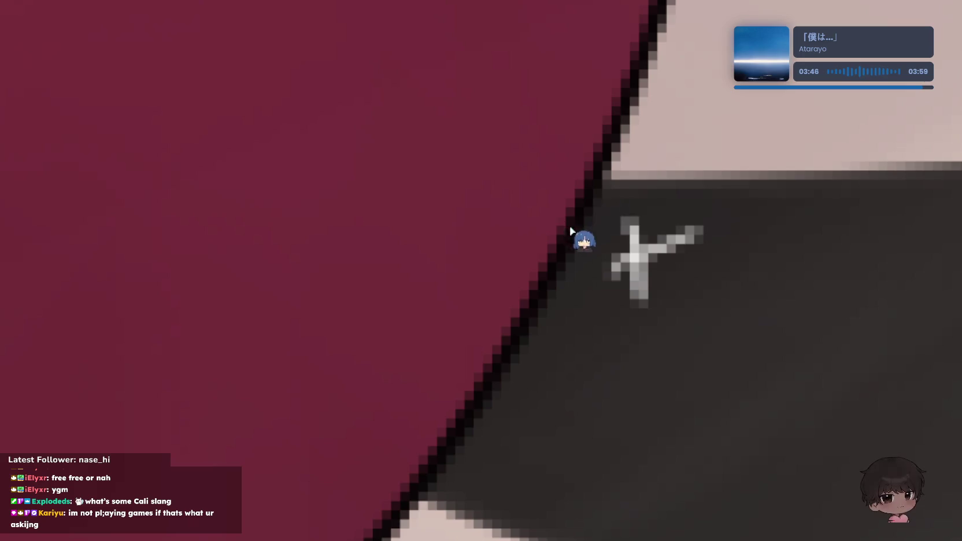
pyautogui.hotkey('ctrl', 'z')
pyautogui.hotkey('ctrl', 'z')
# - Draw a new sparkle with a diagonal stroke and a slanted crossing stroke
pyautogui.scroll(1, 622, 178)
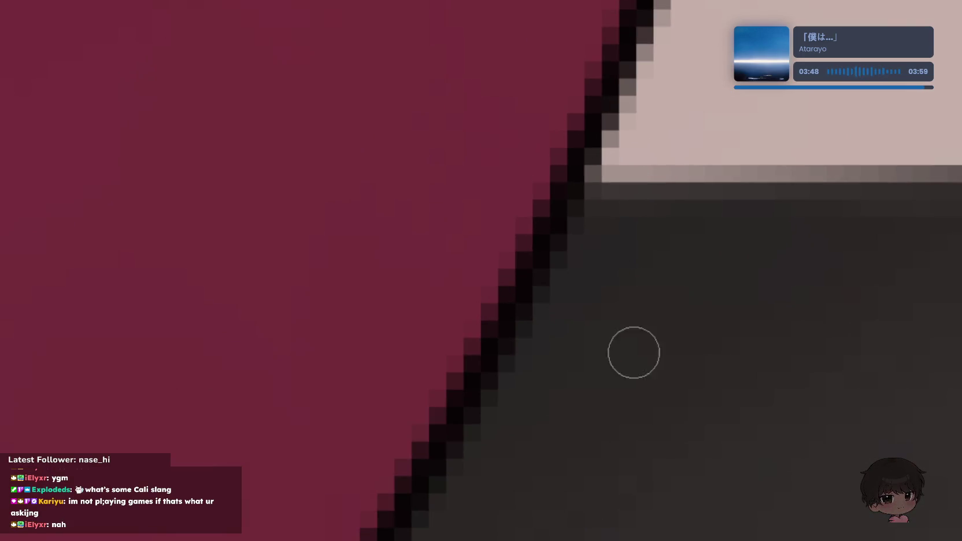
pyautogui.moveTo(679, 275)
pyautogui.mouseDown()
pyautogui.moveTo(683, 312)
pyautogui.moveTo(748, 497)
pyautogui.mouseUp()
pyautogui.moveTo(610, 373); pyautogui.dragTo(829, 329)
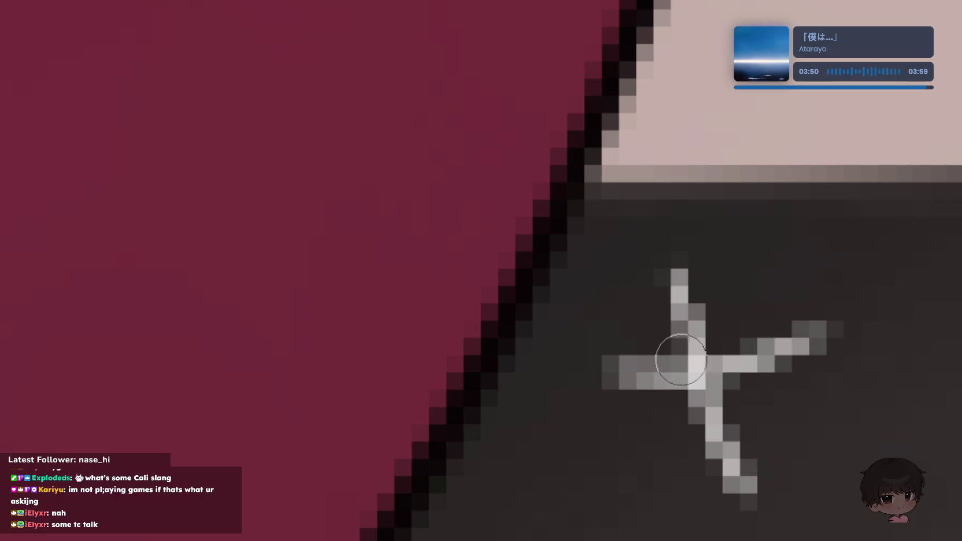
pyautogui.hotkey('ctrl', 'z')
pyautogui.moveTo(613, 382)
pyautogui.mouseDown()
pyautogui.moveTo(840, 302)
pyautogui.moveTo(715, 275)
pyautogui.mouseUp()
pyautogui.hotkey('ctrl', 'z')
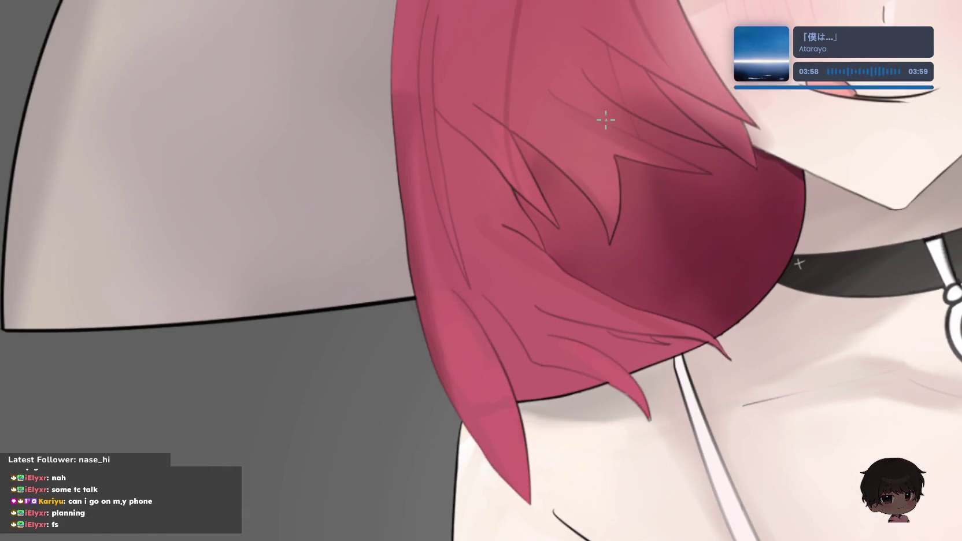
# - Zoom out to the whole picture, then zoom in on the hair edge by the choker
pyautogui.moveTo(576, 181); pyautogui.dragTo(625, 234)
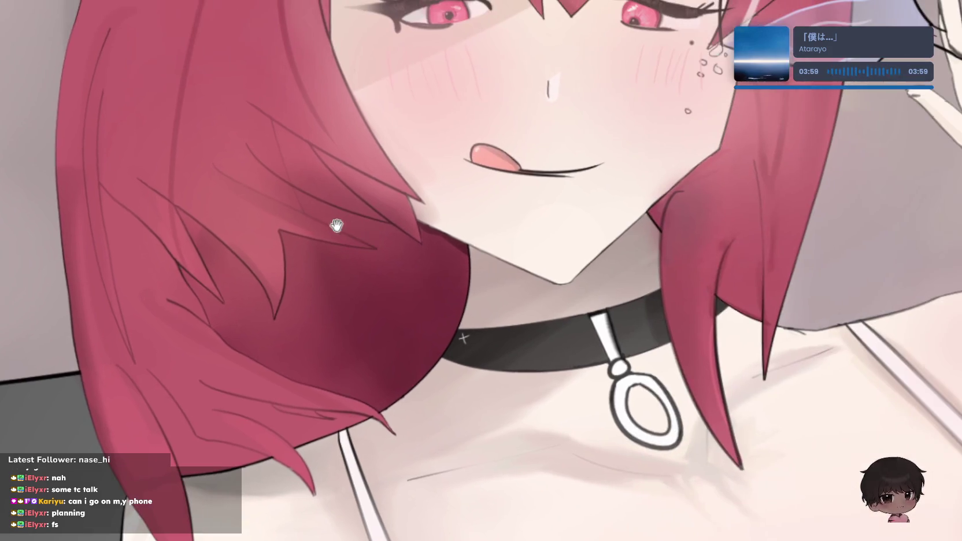
pyautogui.hotkey('ctrl', '0')
pyautogui.click(689, 286)
# - Zoom to the strap sparkle, test short strokes, and undo them along with the cross
pyautogui.moveTo(655, 291); pyautogui.dragTo(698, 303)
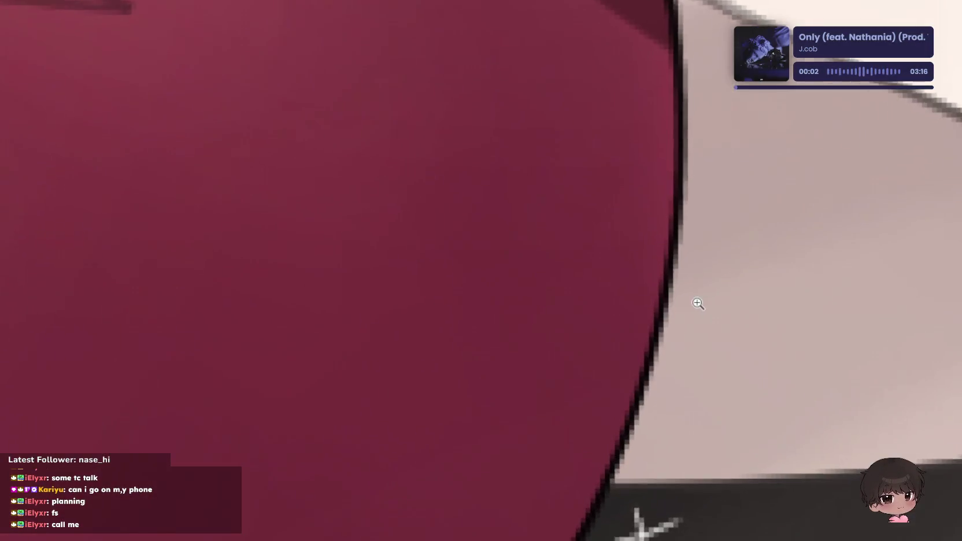
pyautogui.moveTo(665, 347)
pyautogui.mouseDown()
pyautogui.moveTo(669, 242)
pyautogui.moveTo(544, 95)
pyautogui.mouseUp()
pyautogui.scroll(2, 574, 225)
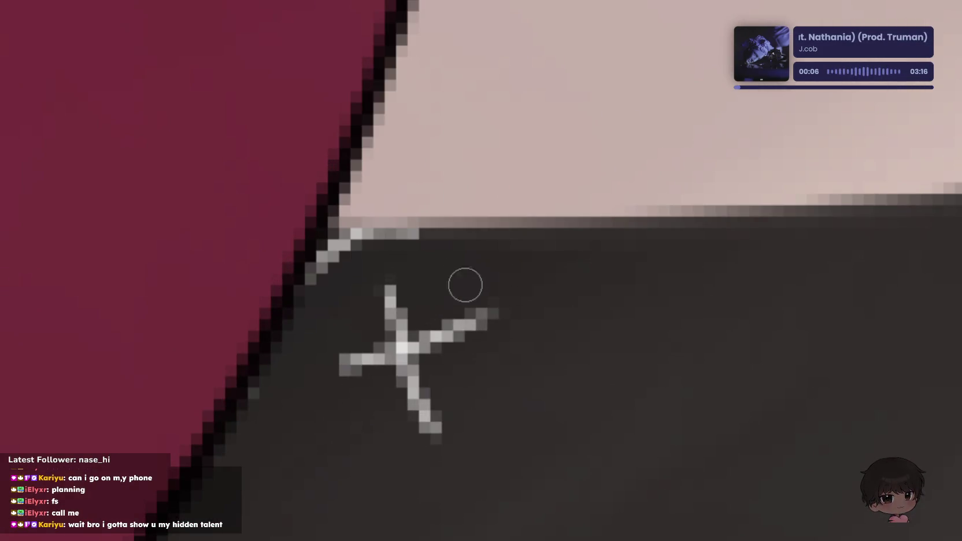
pyautogui.moveTo(445, 243); pyautogui.dragTo(289, 369)
pyautogui.hotkey('ctrl', 'z')
pyautogui.moveTo(451, 245)
pyautogui.mouseDown()
pyautogui.moveTo(393, 258)
pyautogui.moveTo(284, 398)
pyautogui.moveTo(300, 439)
pyautogui.mouseUp()
pyautogui.hotkey('ctrl', 'z')
pyautogui.hotkey('ctrl', 'z')
pyautogui.hotkey('ctrl', 'z')
# - Paint a curved white crescent on the strap, hooking its top and extending its lower end
pyautogui.hotkey('ctrl', 'z')
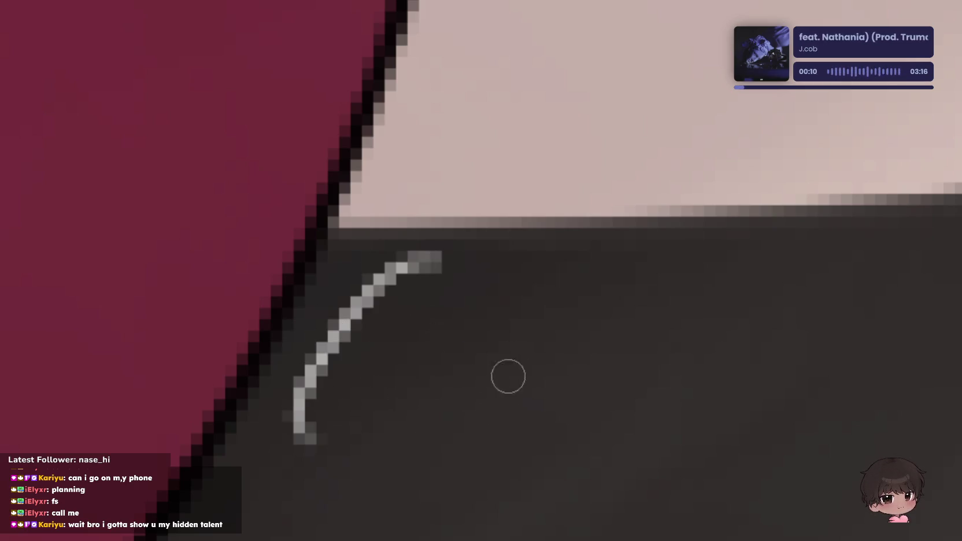
pyautogui.hotkey('ctrl', 'z')
pyautogui.moveTo(436, 260); pyautogui.dragTo(337, 440)
pyautogui.hotkey('ctrl', 'z')
pyautogui.moveTo(428, 277)
pyautogui.mouseDown()
pyautogui.moveTo(349, 312)
pyautogui.moveTo(315, 422)
pyautogui.mouseUp()
pyautogui.moveTo(393, 313)
pyautogui.mouseDown()
pyautogui.moveTo(362, 332)
pyautogui.moveTo(378, 312)
pyautogui.moveTo(324, 347)
pyautogui.moveTo(319, 403)
pyautogui.mouseUp()
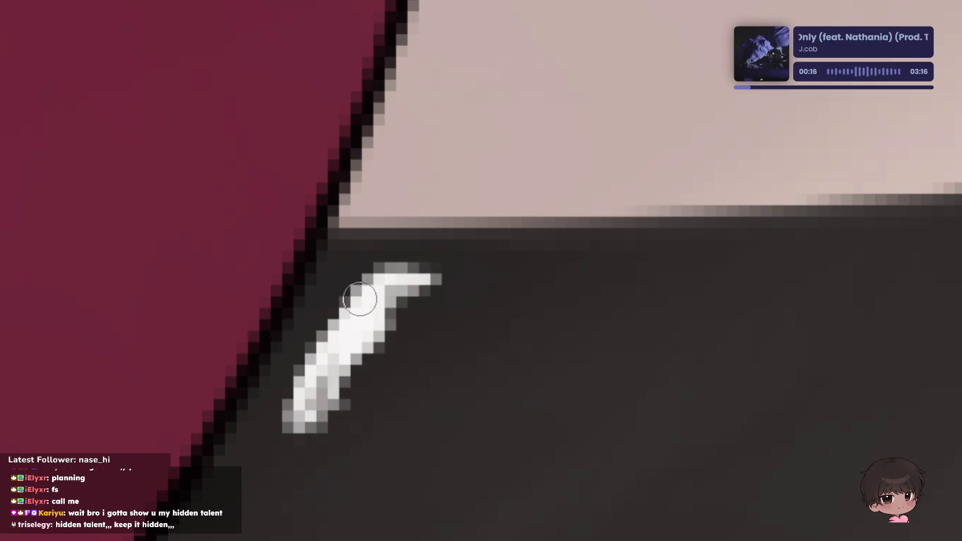
pyautogui.moveTo(365, 300); pyautogui.dragTo(437, 290)
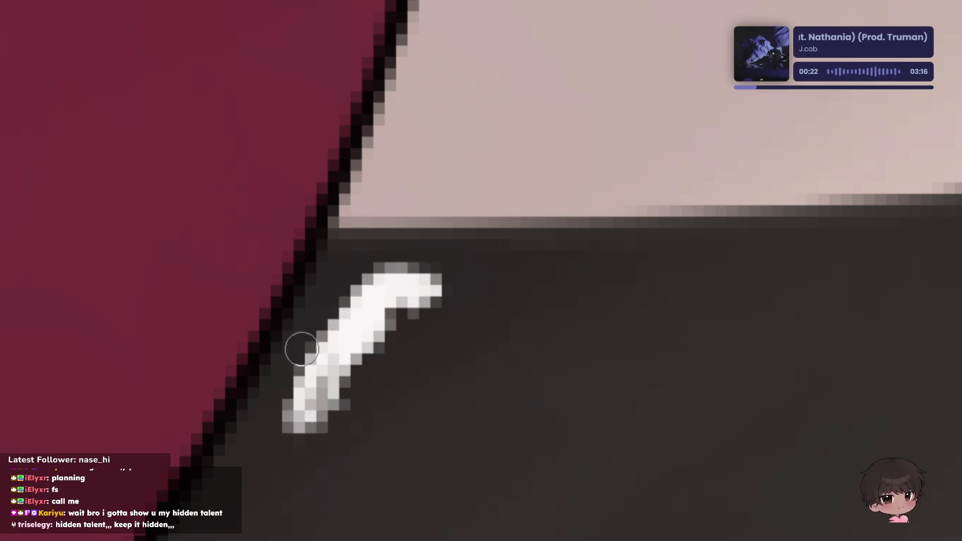
pyautogui.moveTo(315, 370); pyautogui.dragTo(318, 440)
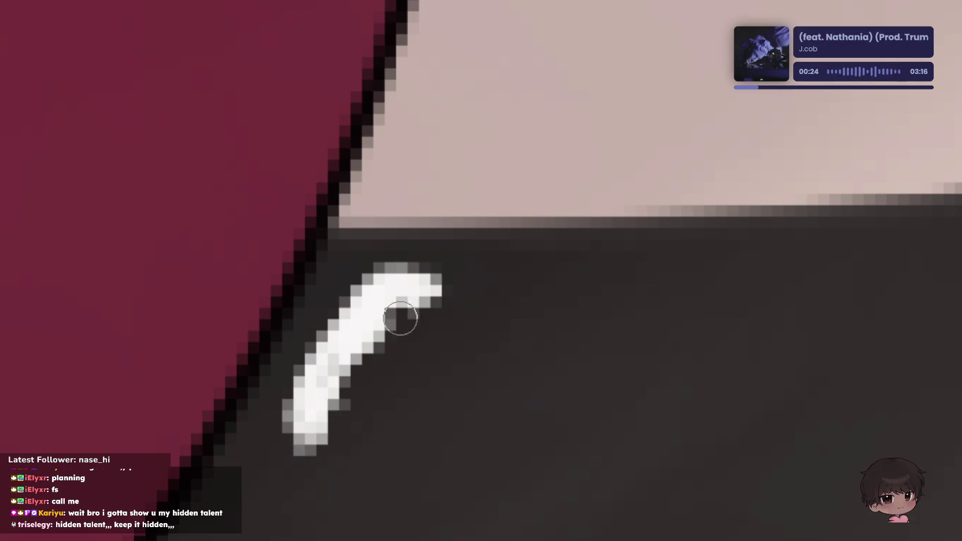
pyautogui.moveTo(437, 292)
pyautogui.mouseDown()
pyautogui.moveTo(422, 286)
pyautogui.moveTo(469, 277)
pyautogui.mouseUp()
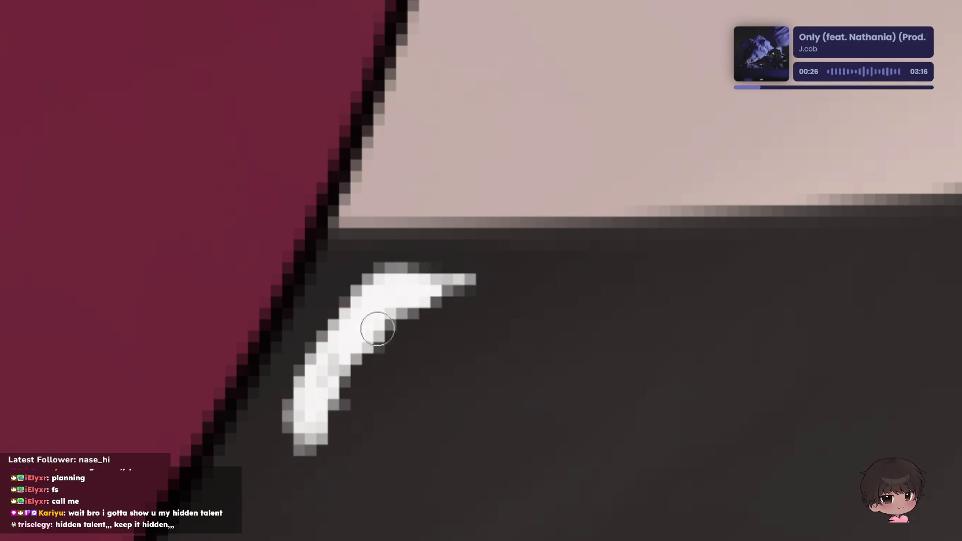
# - Remove the white highlight from the choker beside the hair
pyautogui.scroll(-1, 397, 300)
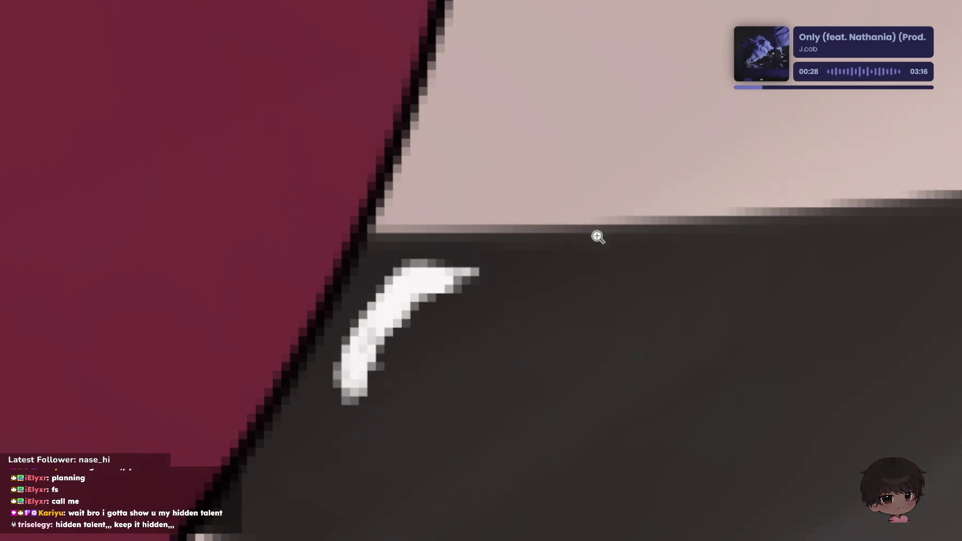
pyautogui.scroll(-3, 597, 236)
pyautogui.scroll(1, 669, 198)
pyautogui.scroll(1, 623, 211)
pyautogui.scroll(1, 636, 213)
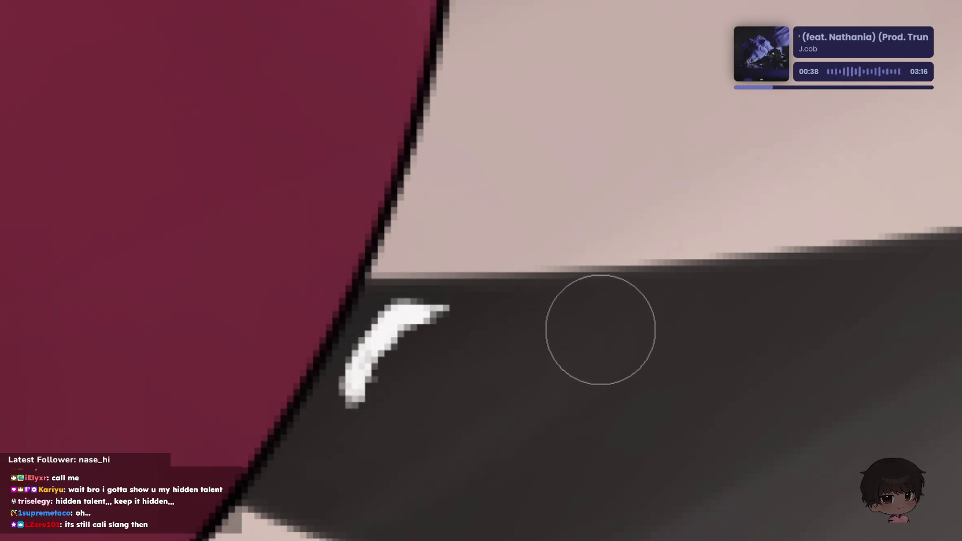
pyautogui.scroll(-3, 498, 193)
pyautogui.scroll(-2, 555, 169)
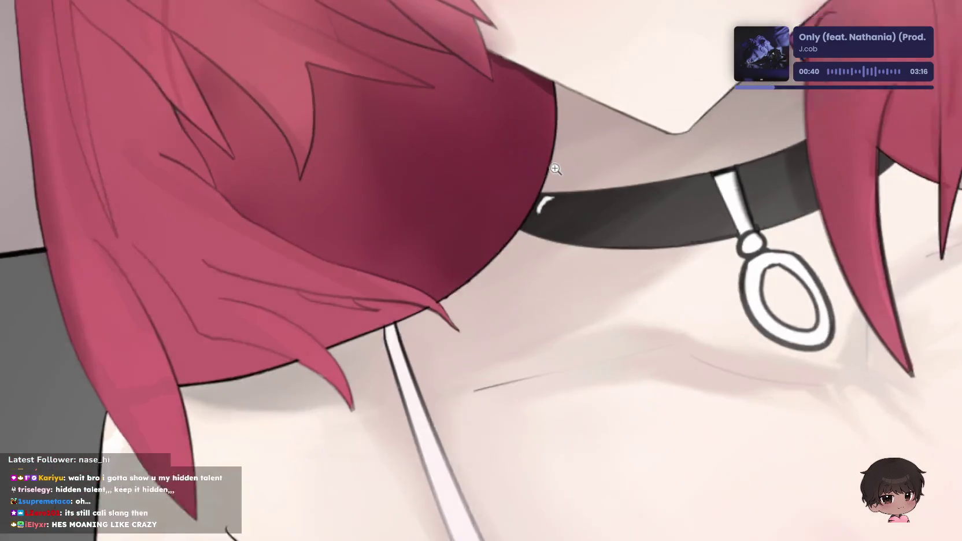
pyautogui.scroll(-2, 555, 169)
pyautogui.scroll(5, 630, 159)
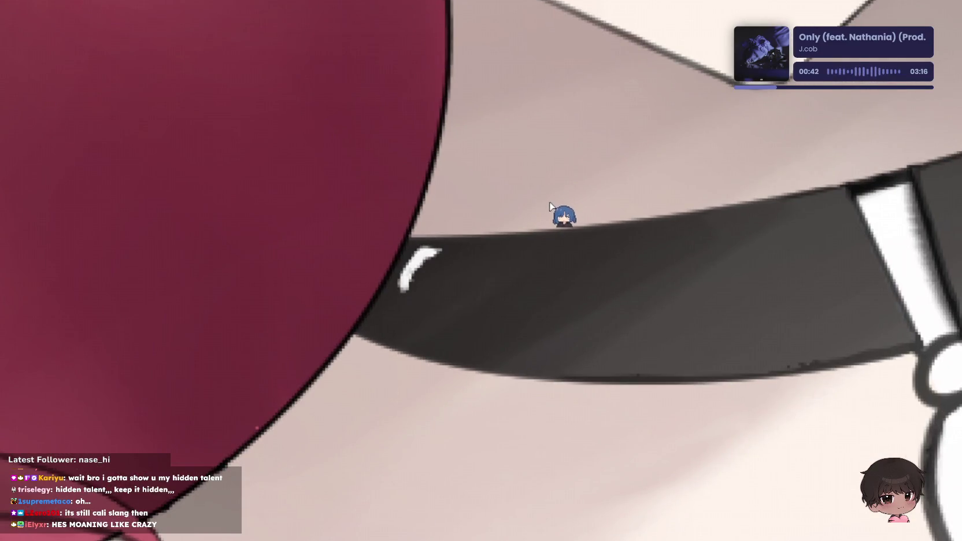
pyautogui.hotkey('ctrl', 'z')
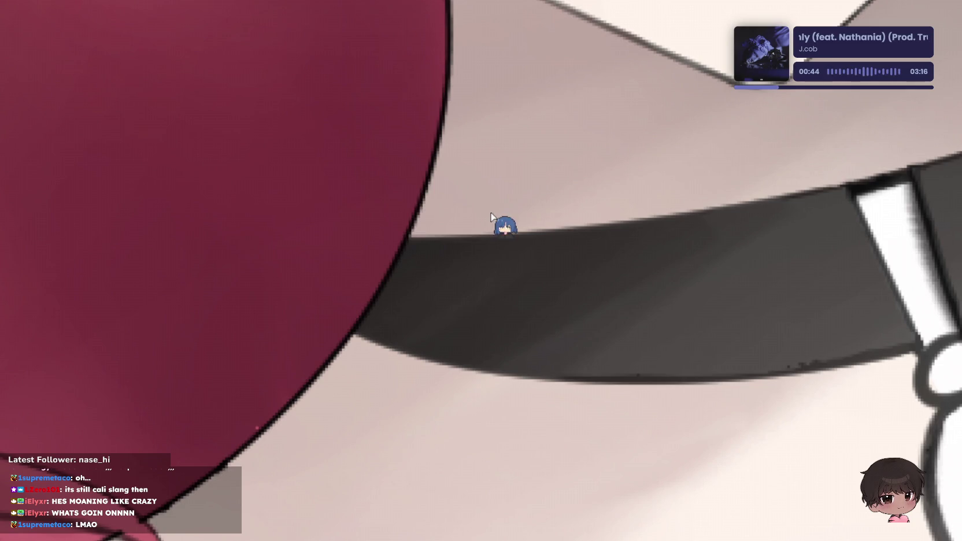
# - Test several curved white highlight strokes and arcs on the choker, undoing each
pyautogui.scroll(3, 403, 236)
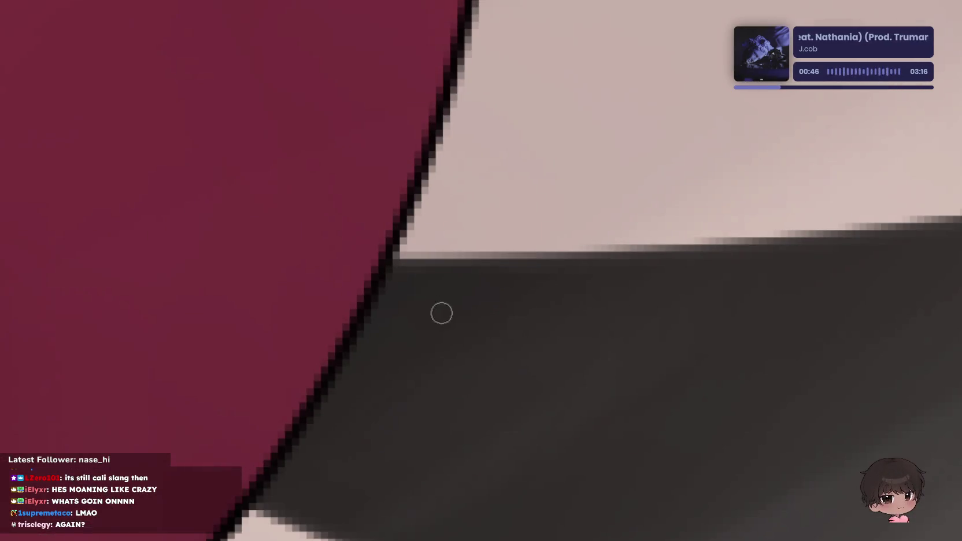
pyautogui.moveTo(473, 285); pyautogui.dragTo(367, 327)
pyautogui.hotkey('ctrl', 'z')
pyautogui.hotkey('ctrl', 'z')
pyautogui.moveTo(503, 283)
pyautogui.mouseDown()
pyautogui.moveTo(403, 357)
pyautogui.moveTo(507, 330)
pyautogui.mouseUp()
pyautogui.hotkey('ctrl', 'z')
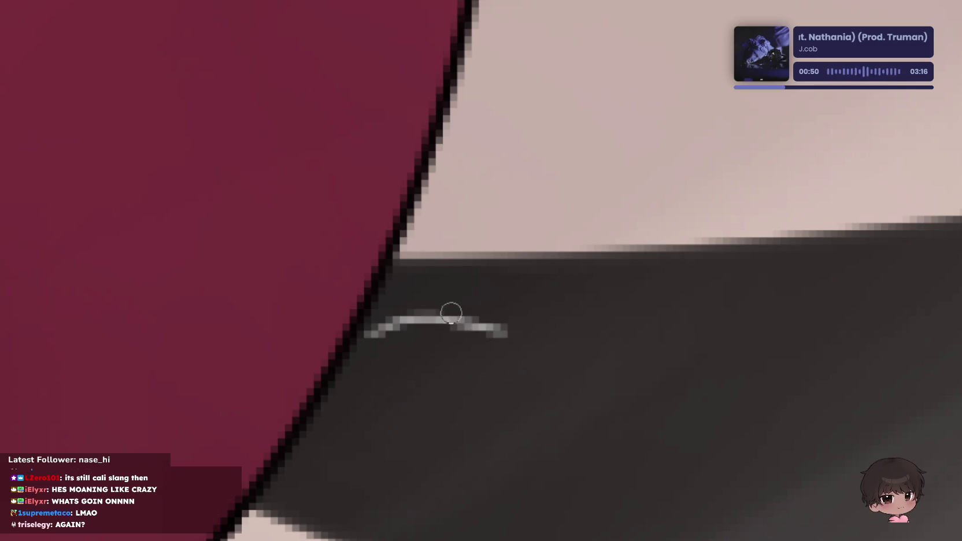
pyautogui.hotkey('ctrl', 'z')
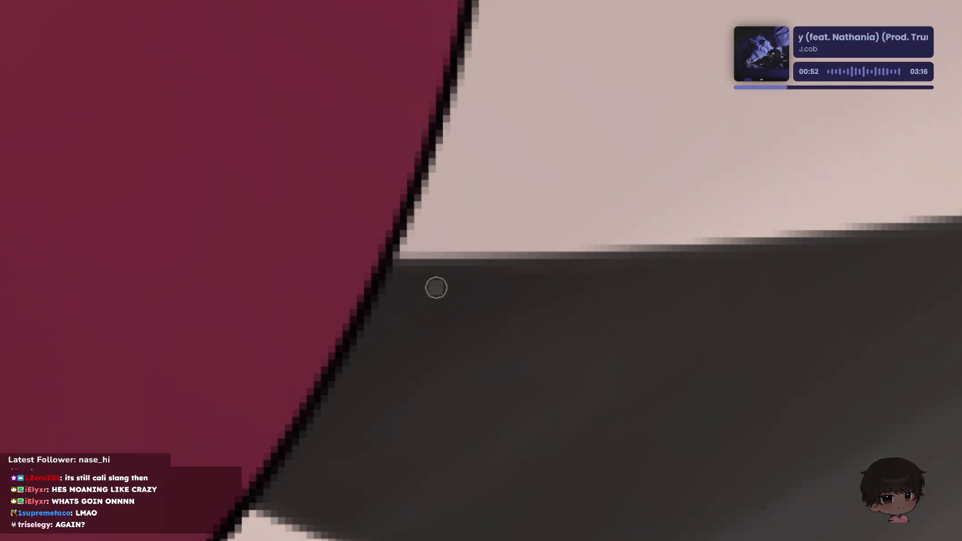
pyautogui.moveTo(376, 344); pyautogui.dragTo(468, 290)
pyautogui.hotkey('ctrl', 'z')
pyautogui.scroll(-3, 454, 287)
pyautogui.scroll(2, 558, 278)
# - Try oval, squiggly, S-shaped and looping white strokes on the collar, undoing each
pyautogui.moveTo(527, 265)
pyautogui.mouseDown()
pyautogui.moveTo(496, 286)
pyautogui.moveTo(509, 259)
pyautogui.mouseUp()
pyautogui.hotkey('ctrl', 'z')
pyautogui.scroll(-3, 553, 287)
pyautogui.scroll(4, 552, 288)
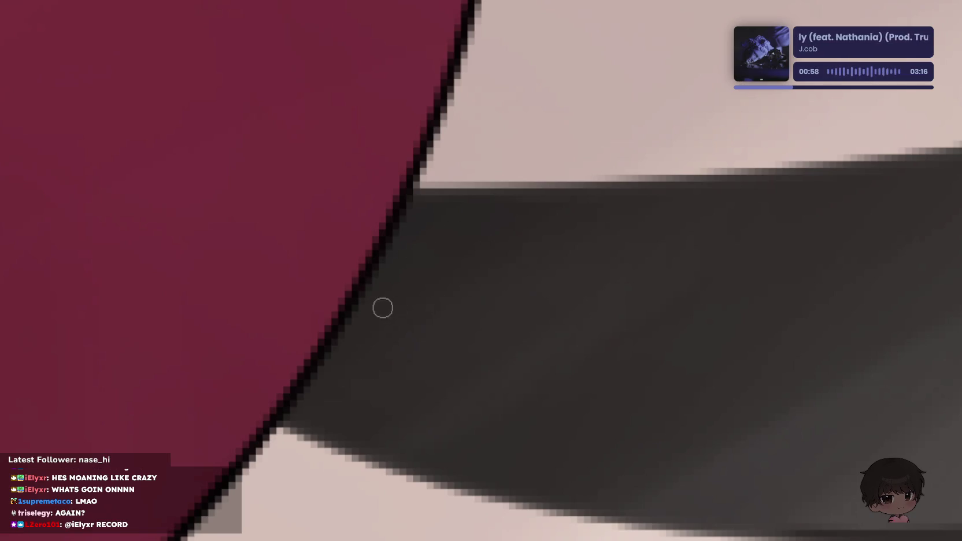
pyautogui.moveTo(404, 344)
pyautogui.mouseDown()
pyautogui.moveTo(437, 322)
pyautogui.moveTo(527, 355)
pyautogui.mouseUp()
pyautogui.hotkey('ctrl', 'z')
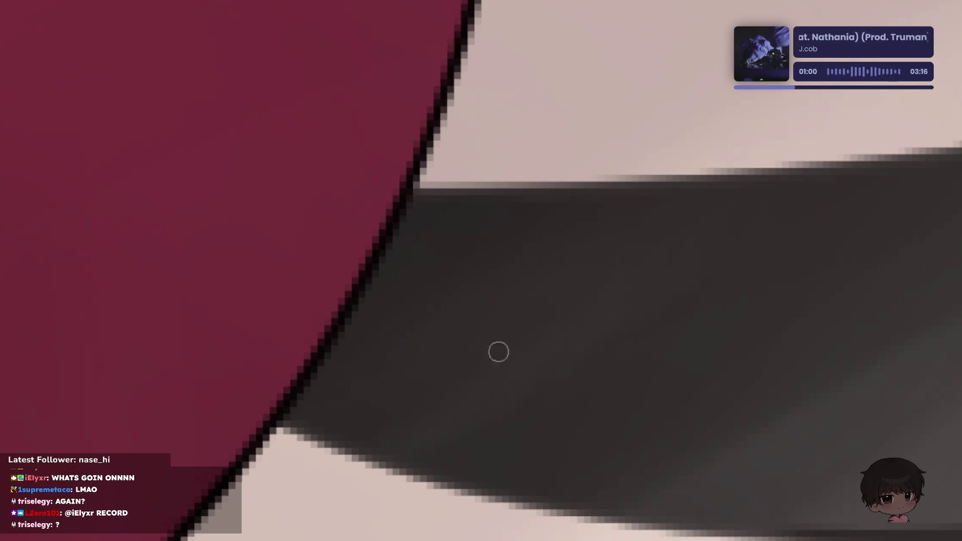
pyautogui.moveTo(561, 249)
pyautogui.mouseDown()
pyautogui.moveTo(491, 376)
pyautogui.moveTo(372, 402)
pyautogui.mouseUp()
pyautogui.hotkey('ctrl', 'z')
pyautogui.moveTo(526, 253)
pyautogui.mouseDown()
pyautogui.moveTo(483, 350)
pyautogui.moveTo(361, 386)
pyautogui.mouseUp()
pyautogui.moveTo(528, 249)
pyautogui.mouseDown()
pyautogui.moveTo(510, 364)
pyautogui.moveTo(682, 362)
pyautogui.mouseUp()
pyautogui.hotkey('ctrl', 'z')
pyautogui.hotkey('ctrl', 'z')
# - Zoom in on the collar strap and undo the grey diagonal stroke
pyautogui.scroll(-4, 623, 247)
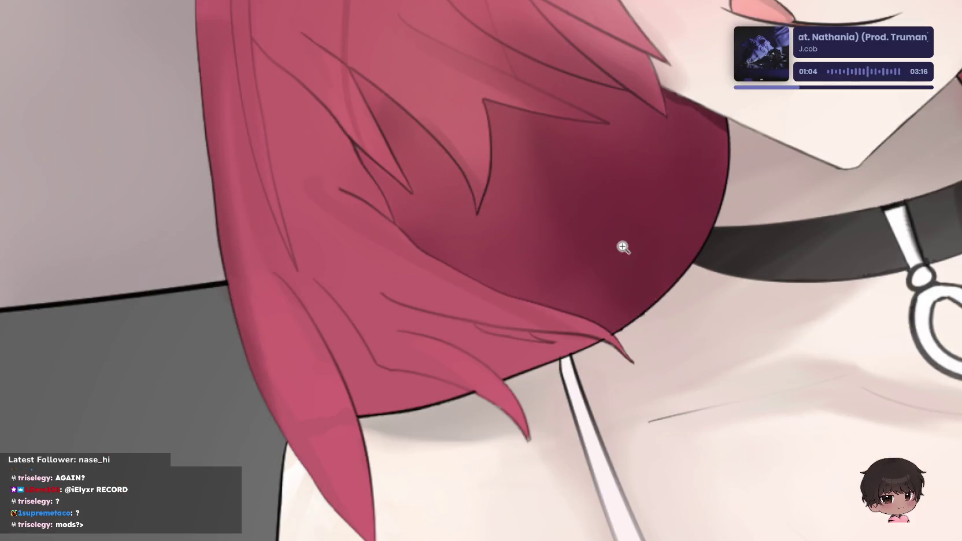
pyautogui.moveTo(722, 264); pyautogui.dragTo(536, 259)
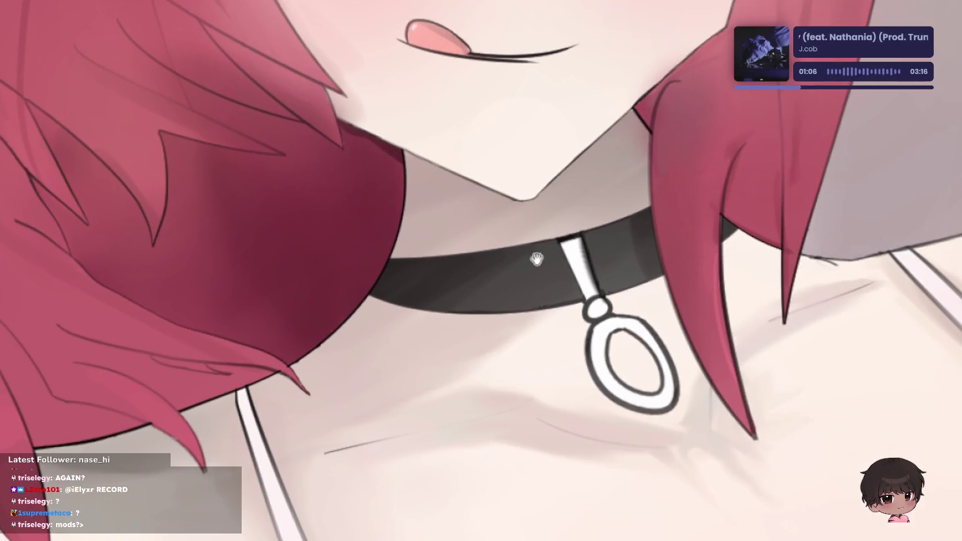
pyautogui.click(658, 163)
pyautogui.click(557, 361)
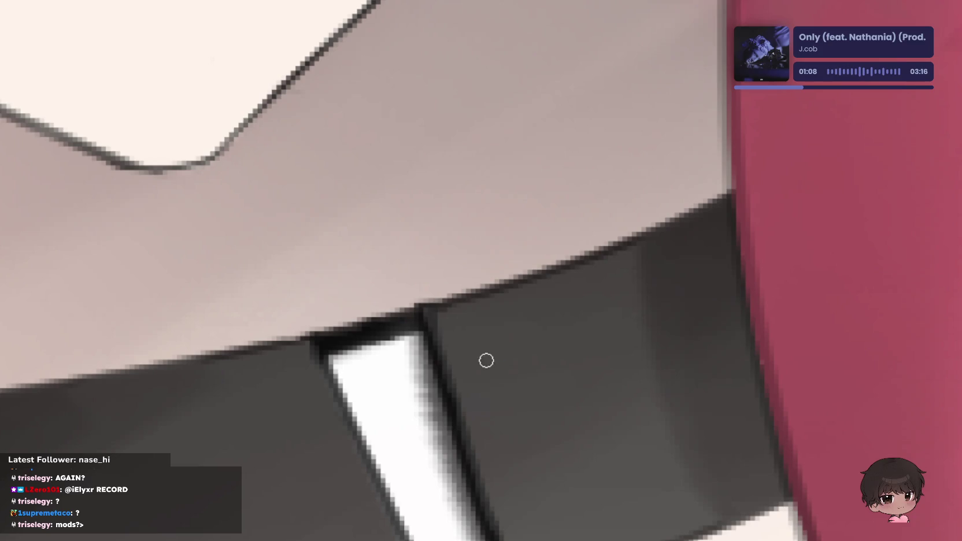
pyautogui.hotkey('ctrl', 'z')
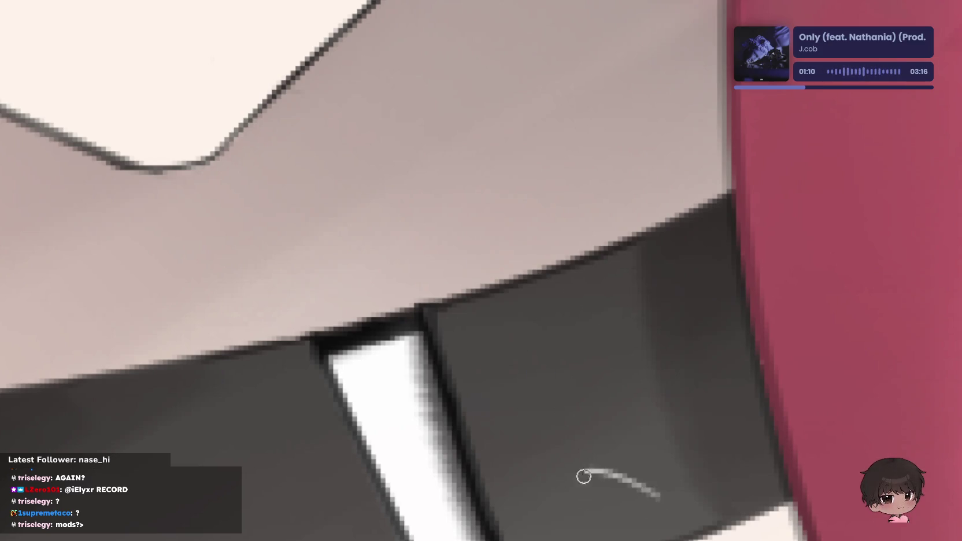
pyautogui.scroll(-5, 515, 344)
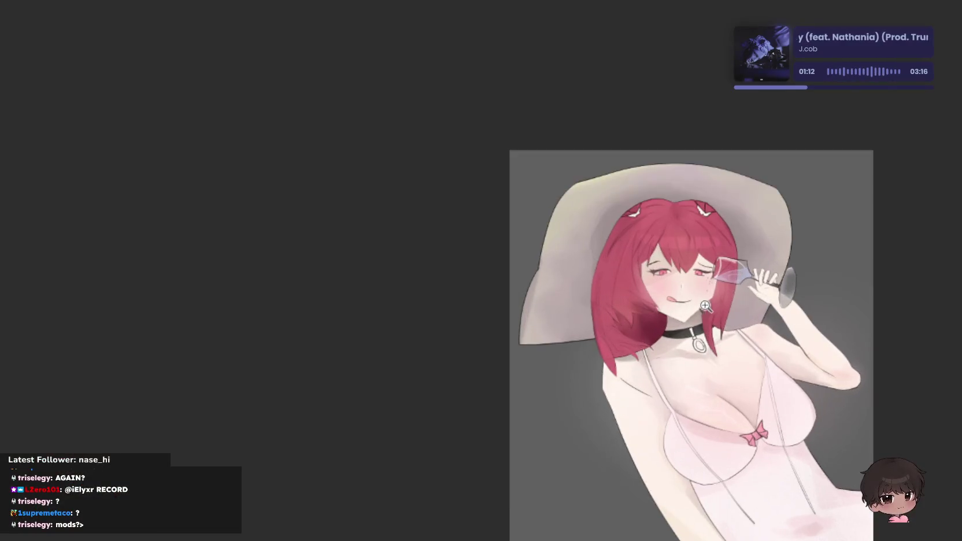
pyautogui.scroll(5, 705, 306)
pyautogui.moveTo(605, 333)
pyautogui.mouseDown()
pyautogui.moveTo(585, 301)
pyautogui.moveTo(406, 134)
pyautogui.mouseUp()
pyautogui.scroll(3, 654, 120)
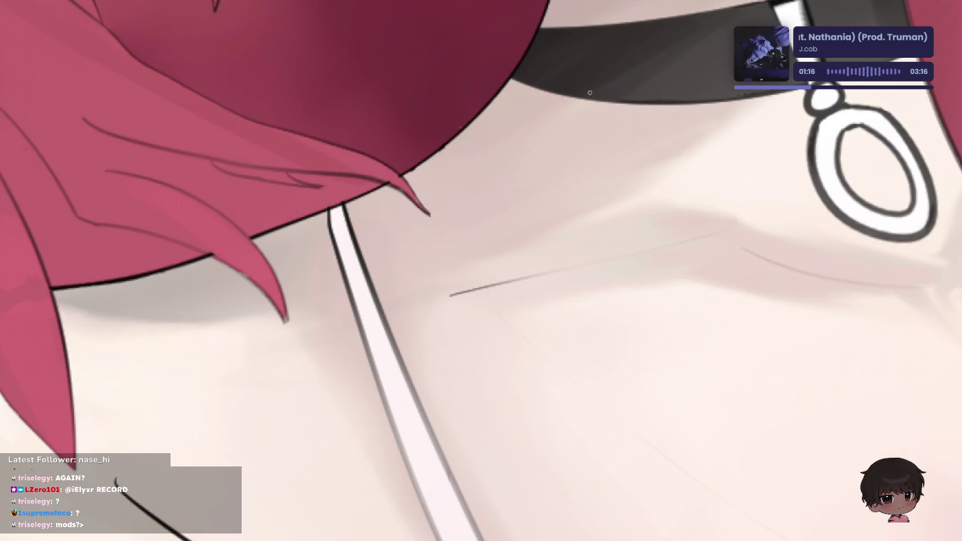
pyautogui.moveTo(567, 86)
pyautogui.mouseDown()
pyautogui.moveTo(553, 215)
pyautogui.moveTo(620, 172)
pyautogui.moveTo(541, 222)
pyautogui.mouseUp()
pyautogui.scroll(-2, 541, 223)
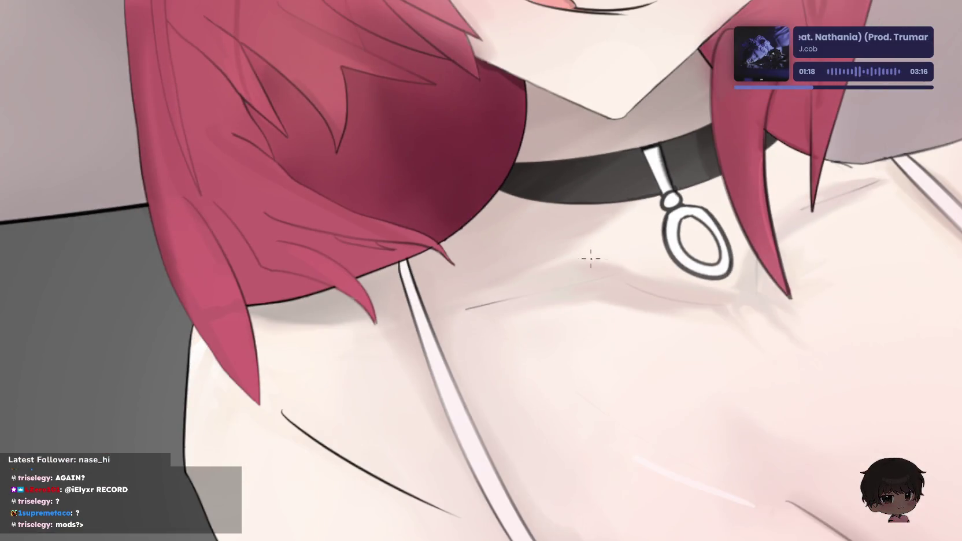
pyautogui.scroll(-2, 568, 208)
pyautogui.scroll(-2, 735, 197)
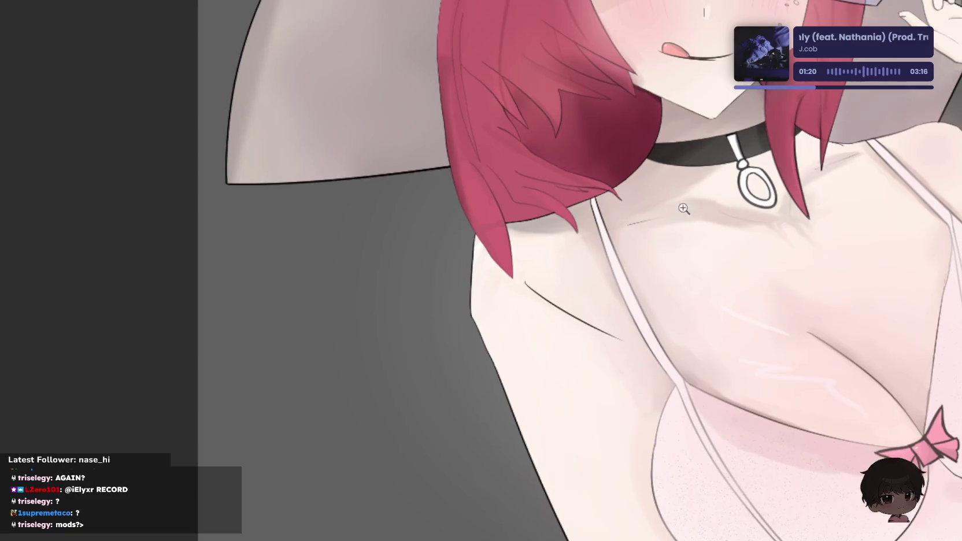
pyautogui.scroll(-1, 734, 197)
pyautogui.scroll(3, 830, 133)
pyautogui.scroll(-3, 827, 110)
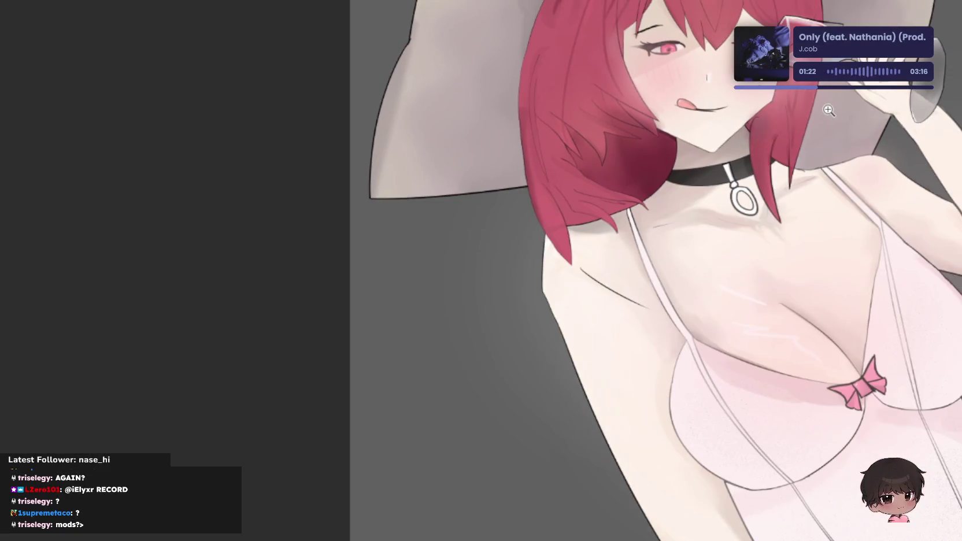
pyautogui.scroll(-2, 823, 114)
pyautogui.scroll(2, 828, 103)
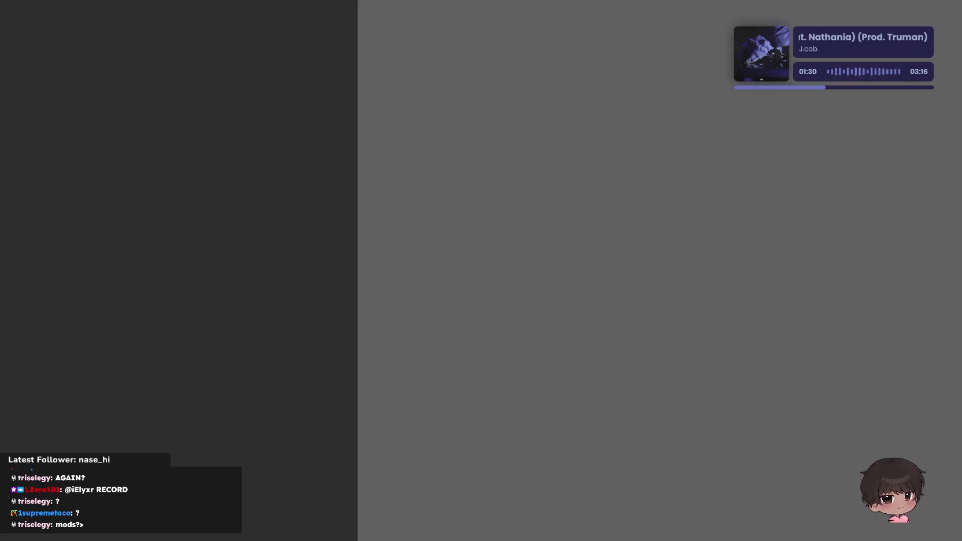
pyautogui.moveTo(910, 395); pyautogui.dragTo(961, 540)
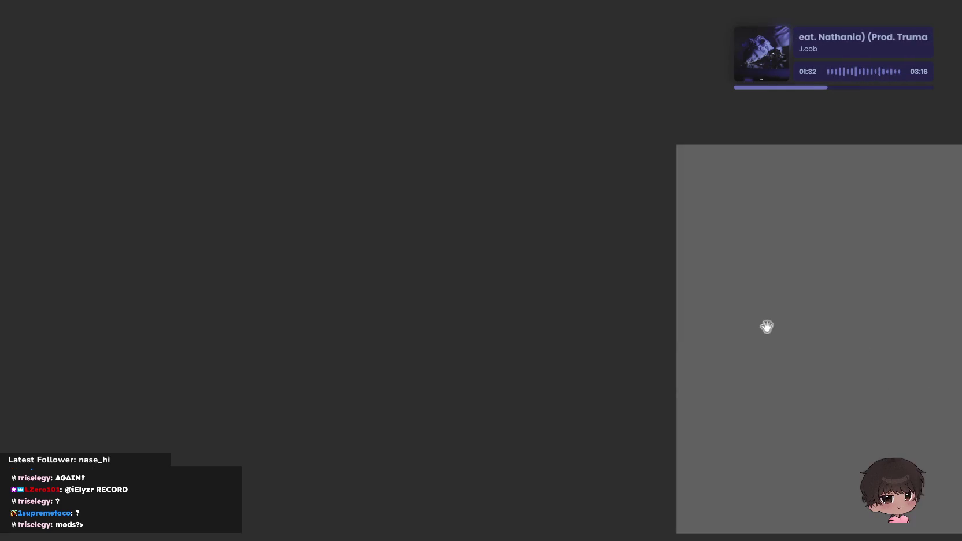
pyautogui.moveTo(836, 332); pyautogui.dragTo(573, 292)
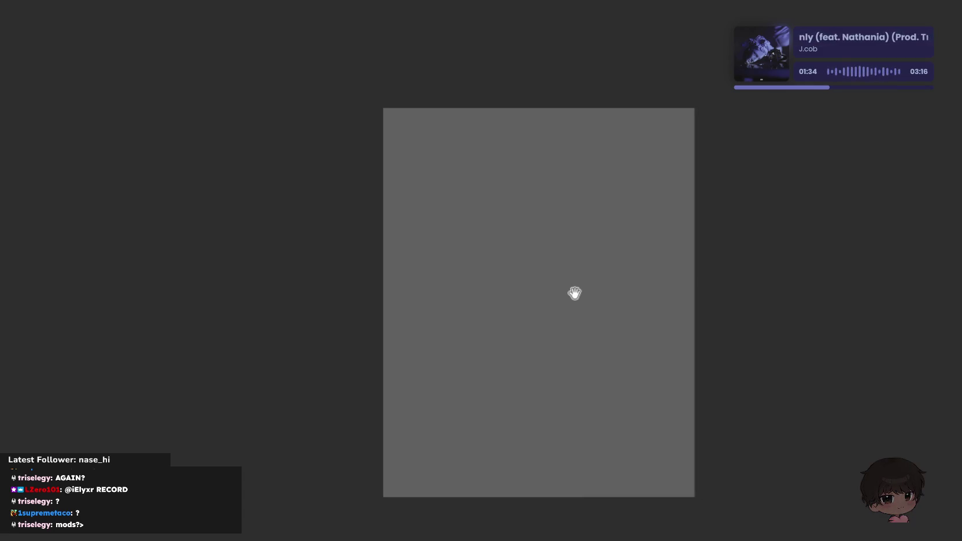
pyautogui.scroll(2, 574, 293)
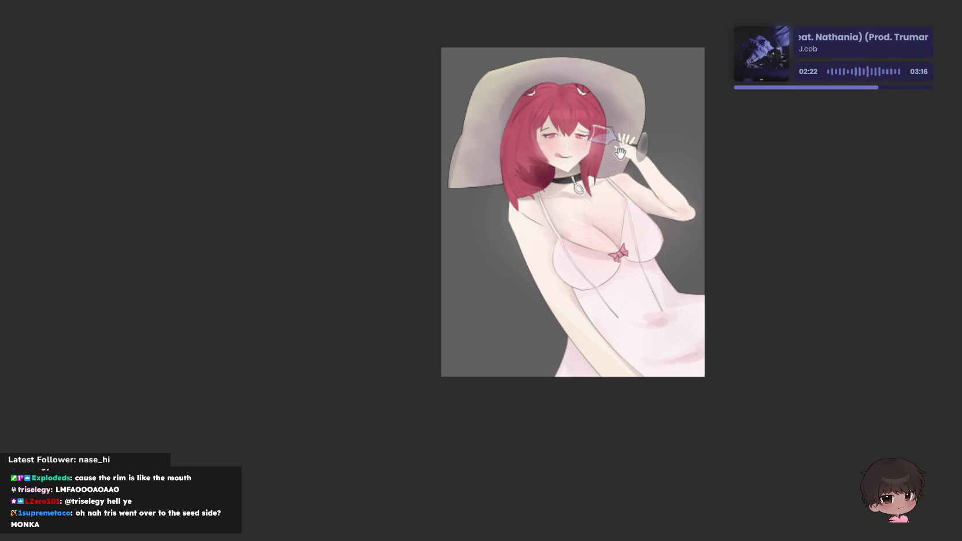
pyautogui.scroll(3, 530, 317)
pyautogui.scroll(3, 524, 303)
pyautogui.scroll(2, 524, 304)
pyautogui.scroll(2, 511, 286)
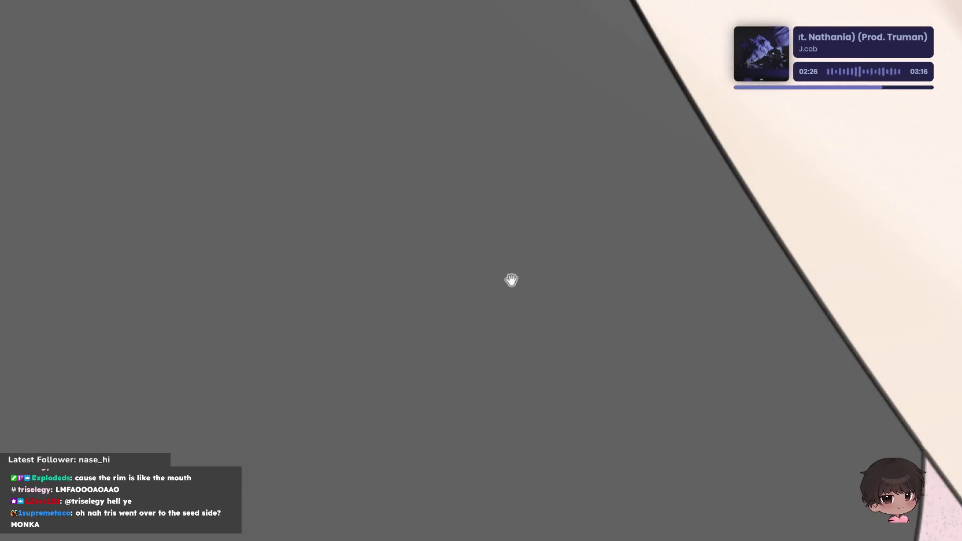
pyautogui.scroll(-2, 457, 205)
pyautogui.moveTo(375, 186); pyautogui.dragTo(570, 288)
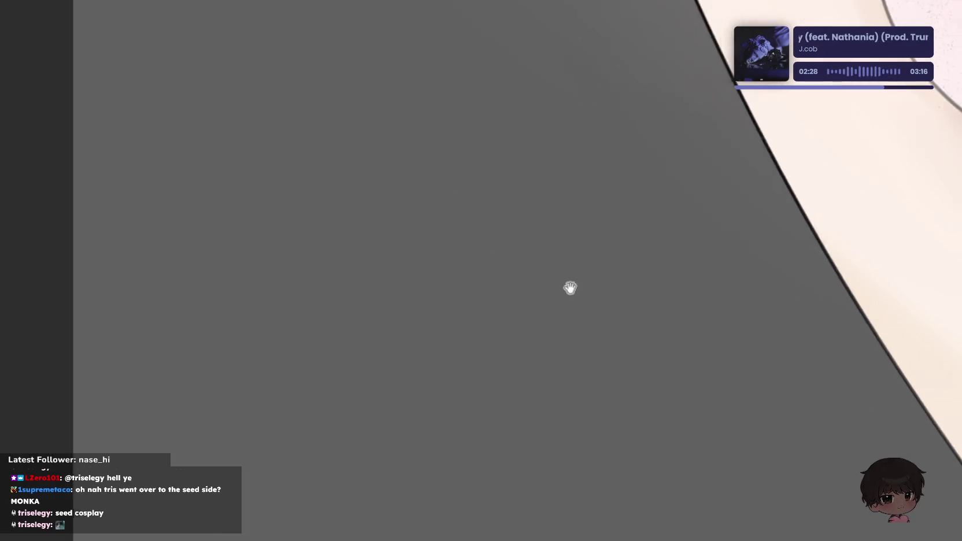
pyautogui.scroll(-2, 570, 287)
pyautogui.moveTo(556, 255); pyautogui.dragTo(692, 198)
pyautogui.scroll(-1, 719, 232)
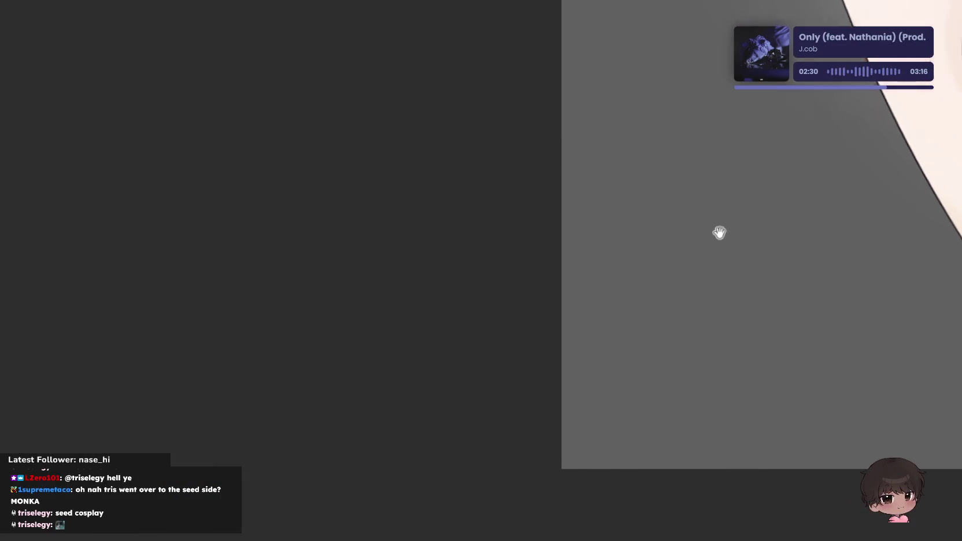
pyautogui.moveTo(719, 233); pyautogui.dragTo(787, 228)
pyautogui.moveTo(713, 214)
pyautogui.mouseDown()
pyautogui.moveTo(811, 337)
pyautogui.moveTo(805, 416)
pyautogui.moveTo(706, 379)
pyautogui.moveTo(582, 238)
pyautogui.moveTo(593, 174)
pyautogui.mouseUp()
pyautogui.scroll(1, 726, 187)
pyautogui.scroll(3, 705, 225)
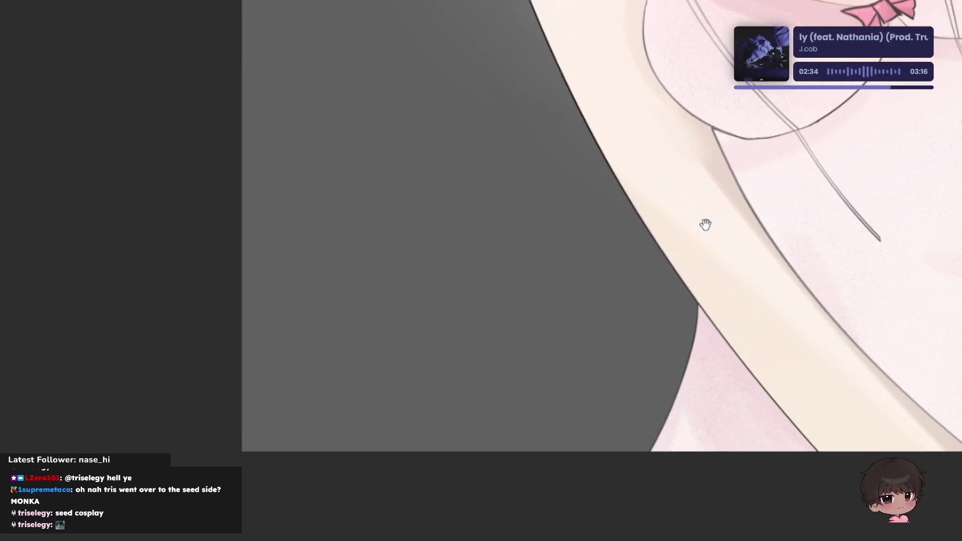
pyautogui.moveTo(705, 224)
pyautogui.mouseDown()
pyautogui.moveTo(575, 172)
pyautogui.moveTo(483, 208)
pyautogui.mouseUp()
pyautogui.scroll(1, 519, 172)
pyautogui.moveTo(520, 172); pyautogui.dragTo(514, 286)
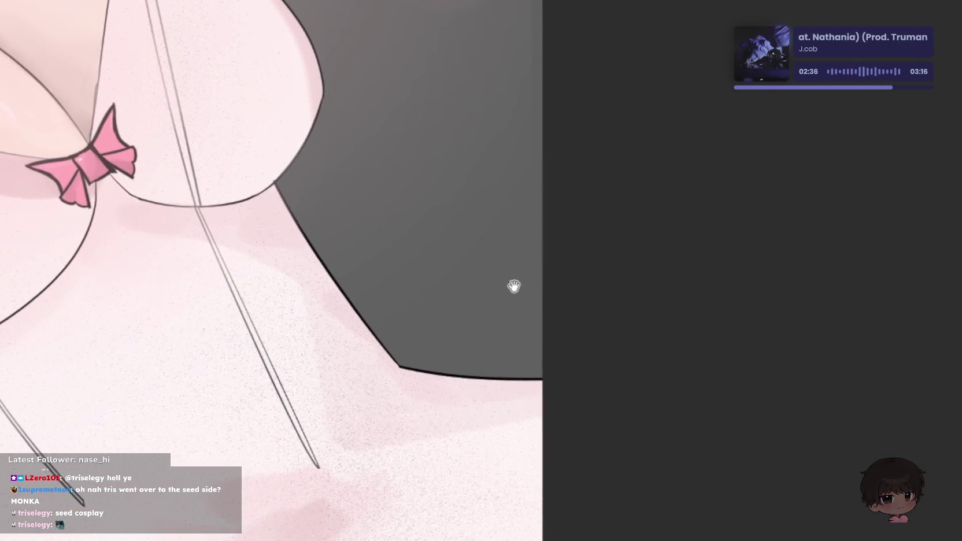
pyautogui.scroll(-2, 514, 286)
pyautogui.scroll(-2, 494, 225)
pyautogui.scroll(-1, 493, 232)
pyautogui.scroll(-1, 491, 237)
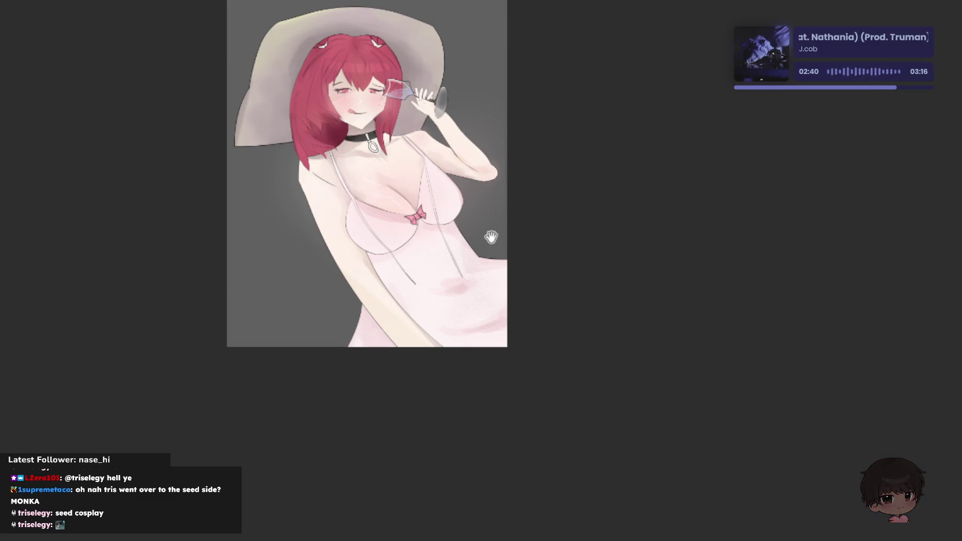
pyautogui.scroll(2, 491, 237)
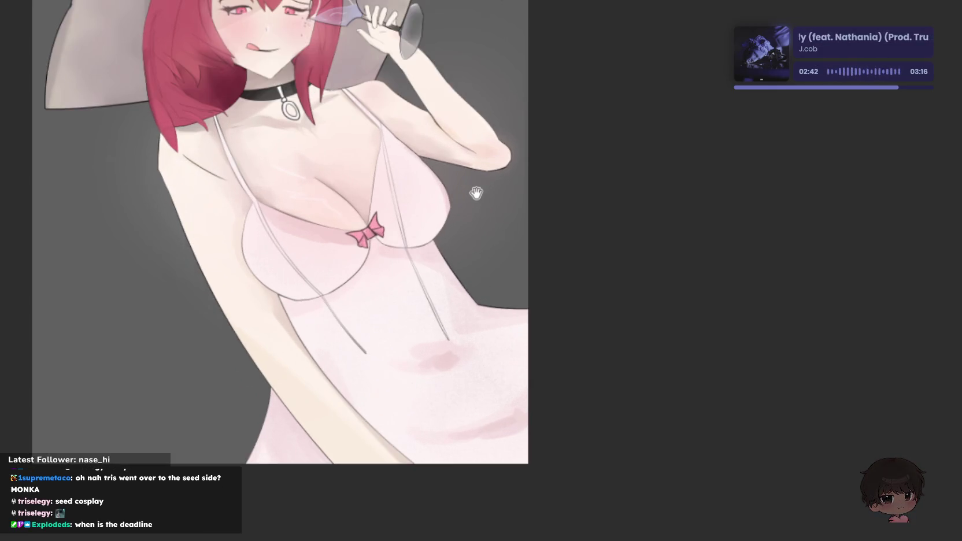
pyautogui.scroll(-2, 497, 169)
pyautogui.scroll(-1, 513, 255)
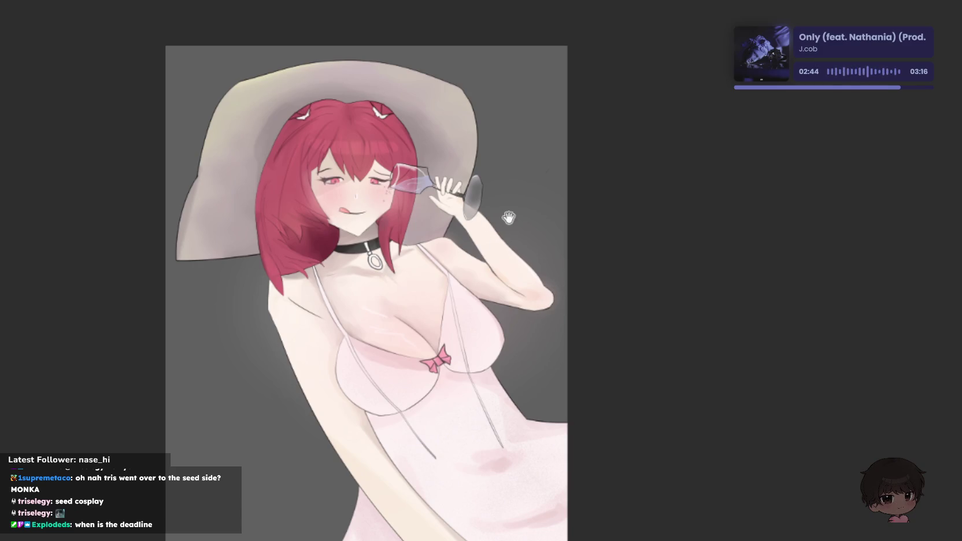